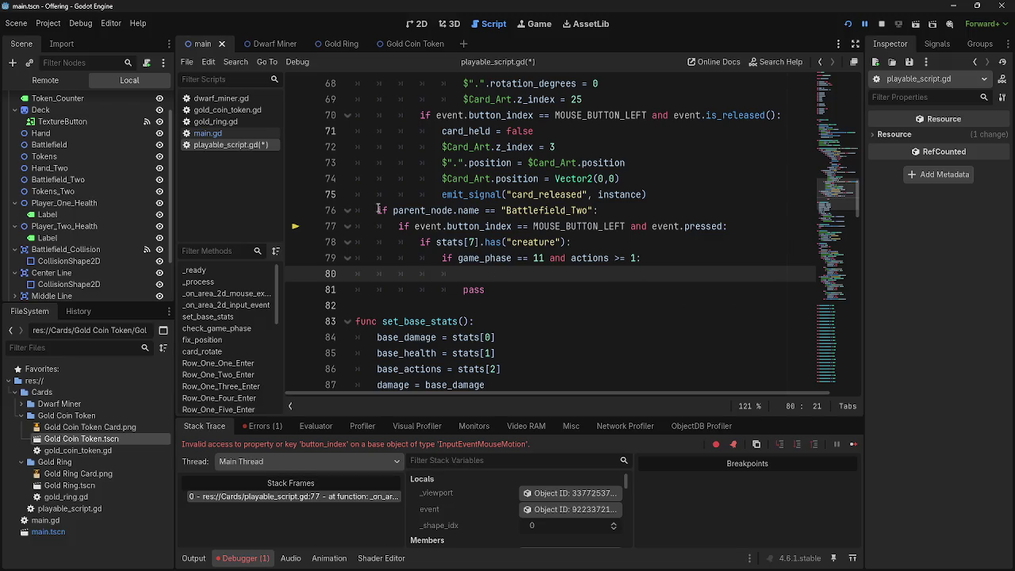
Review the Battlefield_Two branch and bring the caret back to empty line 80
{"action": "left_click_drag", "start_coordinate": [378, 209], "coordinate": [467, 278]}
{"action": "left_click", "coordinate": [476, 289]}
{"action": "left_click", "coordinate": [657, 271]}
{"action": "scroll", "coordinate": [656, 262], "scroll_direction": "up", "scroll_amount": 4}
{"action": "scroll", "coordinate": [656, 262], "scroll_direction": "down", "scroll_amount": 4}
{"action": "scroll", "coordinate": [657, 262], "scroll_direction": "up", "scroll_amount": 5}
{"action": "scroll", "coordinate": [656, 262], "scroll_direction": "down", "scroll_amount": 4}
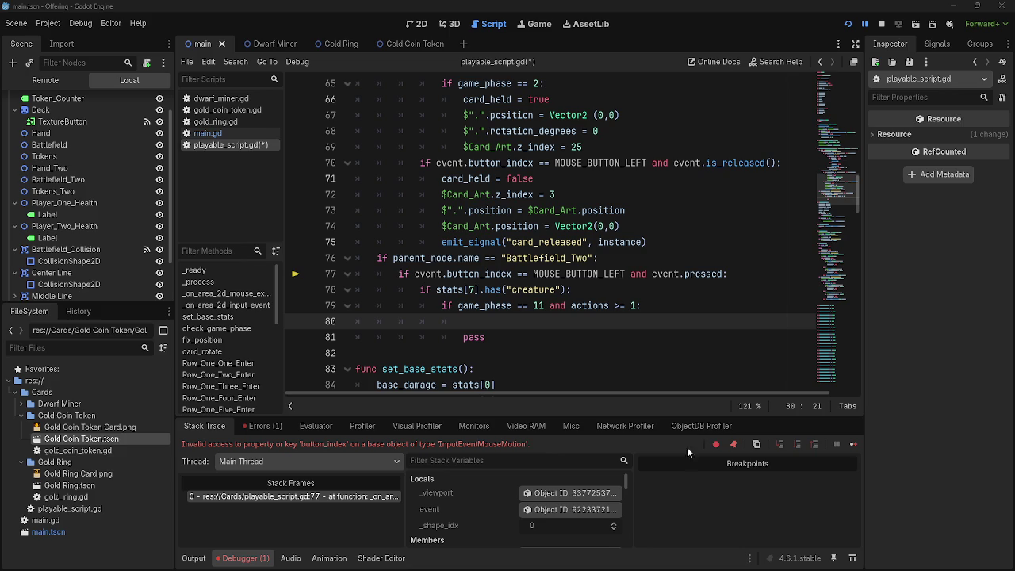
{"action": "left_click", "coordinate": [587, 352]}
{"action": "left_click", "coordinate": [595, 322]}
{"action": "left_click", "coordinate": [595, 337]}
{"action": "left_click", "coordinate": [595, 322]}
{"action": "left_click", "coordinate": [597, 339]}
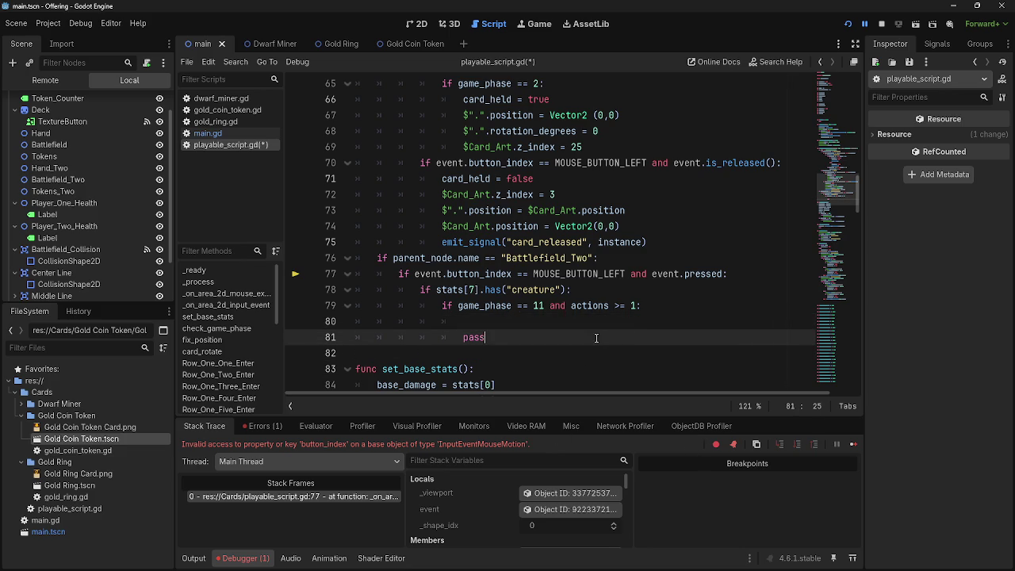
{"action": "left_click", "coordinate": [585, 322]}
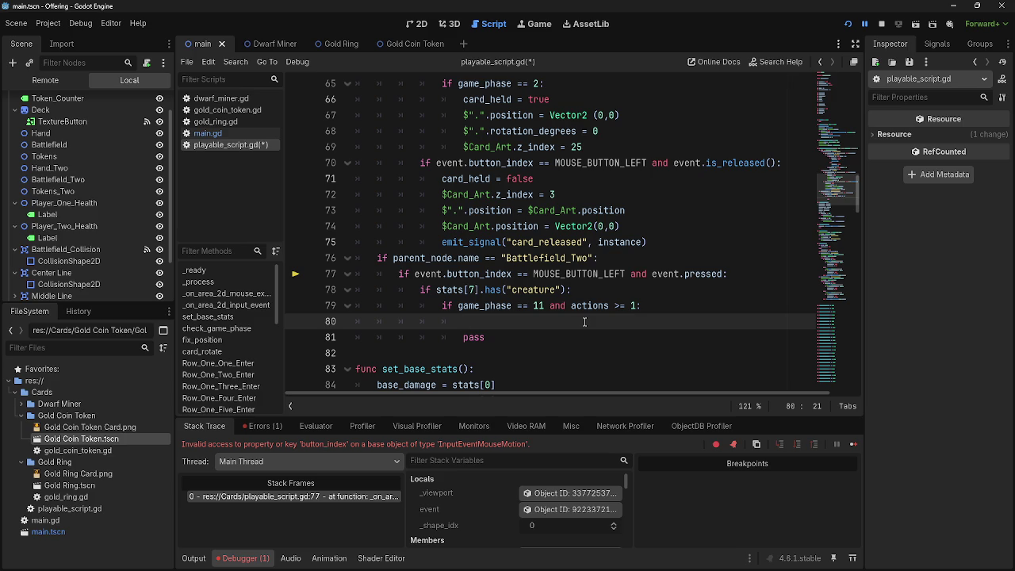
Inspect the game_phase check on line 79 and the line above it
{"action": "key", "text": "Up"}
{"action": "key", "text": "Right"}
{"action": "key", "text": "Right"}
{"action": "key", "text": "Right"}
{"action": "key", "text": "ctrl+shift+Left"}
{"action": "key", "text": "ctrl+shift+Right"}
{"action": "key", "text": "Down"}
{"action": "key", "text": "Down"}
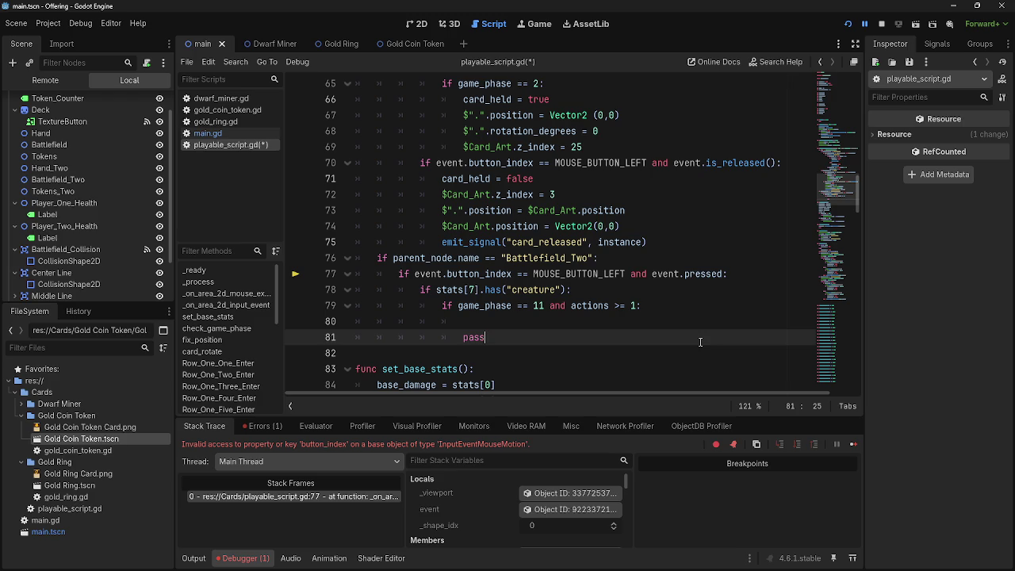
{"action": "left_click", "coordinate": [703, 326]}
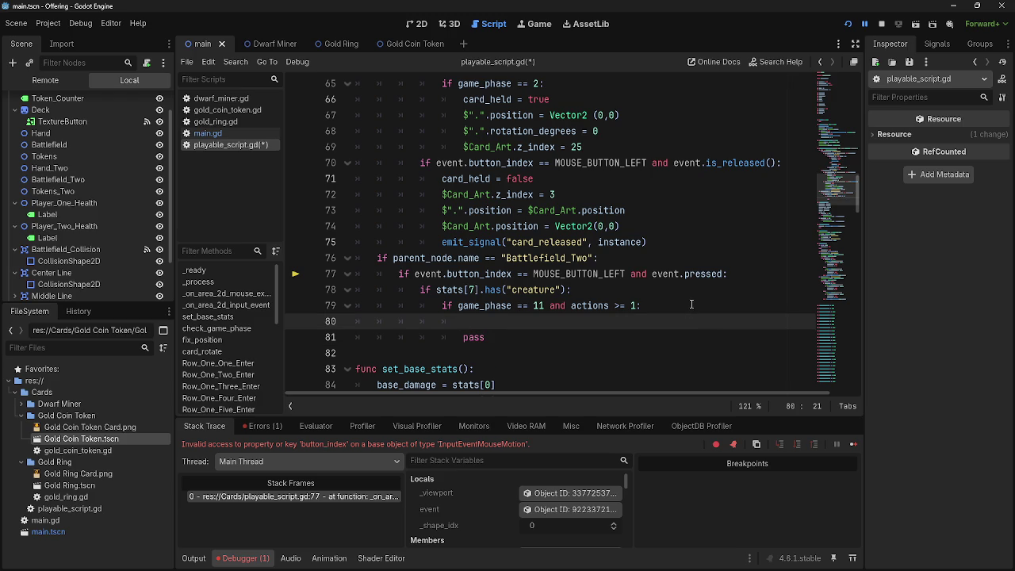
{"action": "left_click", "coordinate": [691, 305]}
{"action": "left_click", "coordinate": [692, 289]}
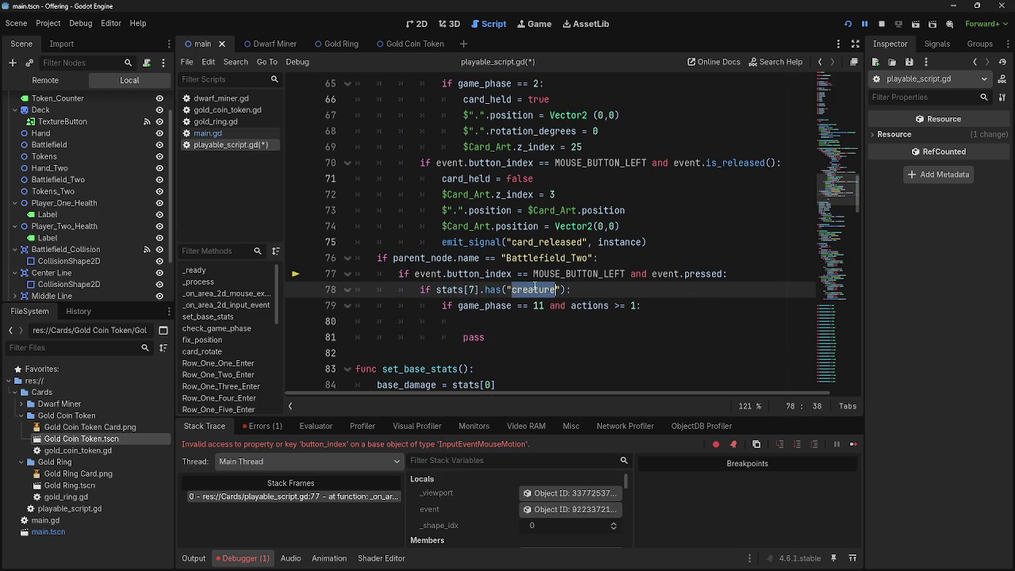
{"action": "left_click", "coordinate": [659, 305]}
{"action": "triple_click", "coordinate": [639, 306]}
{"action": "left_click", "coordinate": [639, 305]}
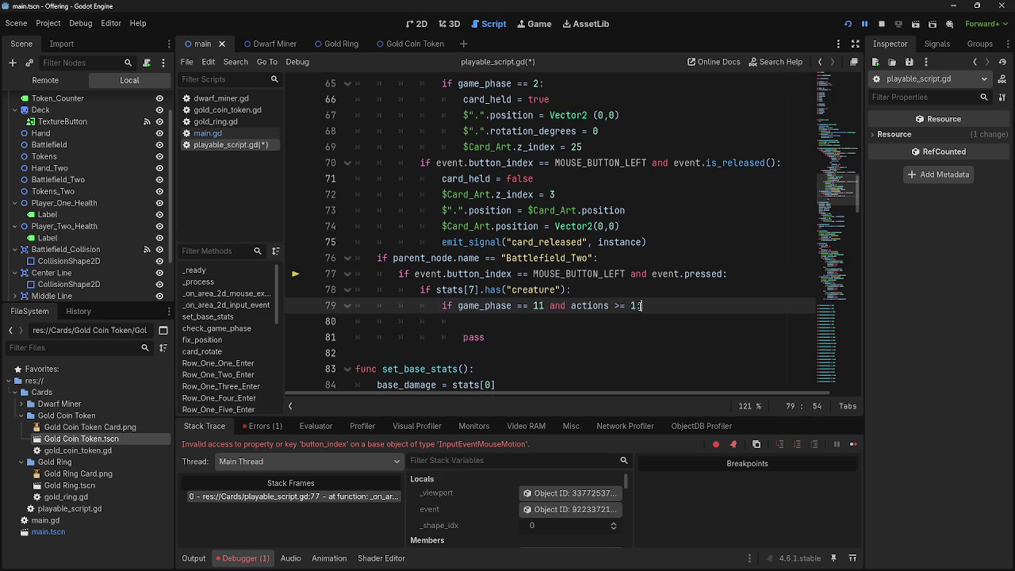
{"action": "left_click", "coordinate": [695, 289]}
{"action": "left_click", "coordinate": [689, 305]}
Set the caret on empty line 80, then scroll up to the variable list
{"action": "scroll", "coordinate": [692, 342], "scroll_direction": "up", "scroll_amount": 8}
{"action": "scroll", "coordinate": [692, 342], "scroll_direction": "down", "scroll_amount": 9}
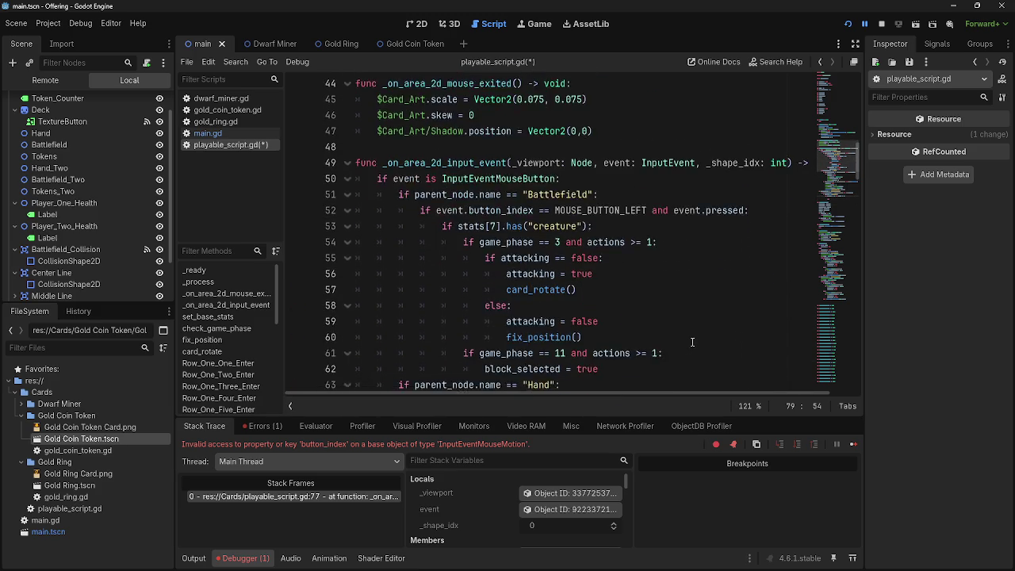
{"action": "scroll", "coordinate": [475, 266], "scroll_direction": "up", "scroll_amount": 2}
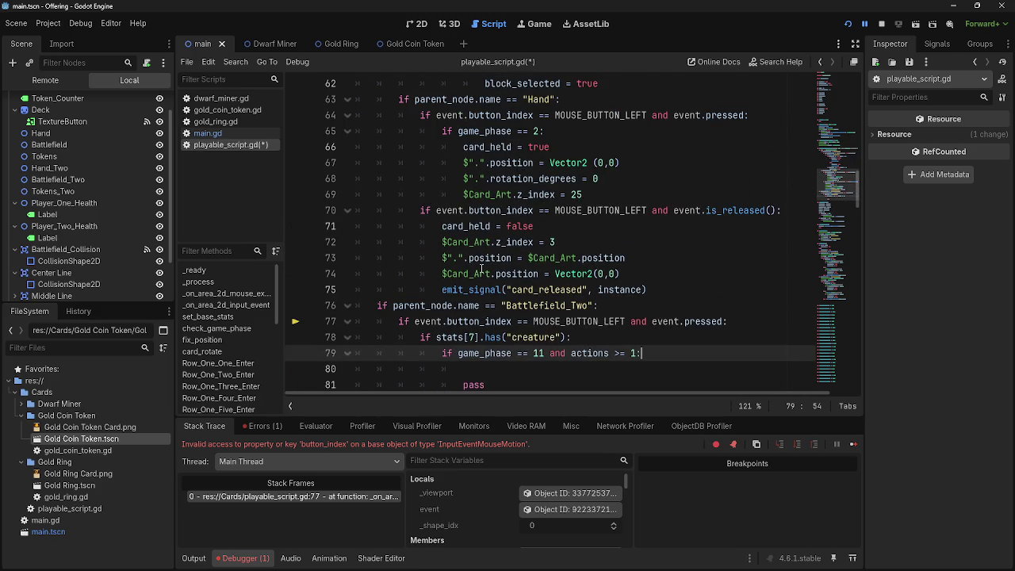
{"action": "left_click", "coordinate": [511, 369]}
{"action": "scroll", "coordinate": [508, 372], "scroll_direction": "down", "scroll_amount": 2}
{"action": "key", "text": "Down"}
{"action": "key", "text": "Up"}
{"action": "key", "text": "Down"}
{"action": "key", "text": "Up"}
{"action": "key", "text": "Down"}
{"action": "key", "text": "Up"}
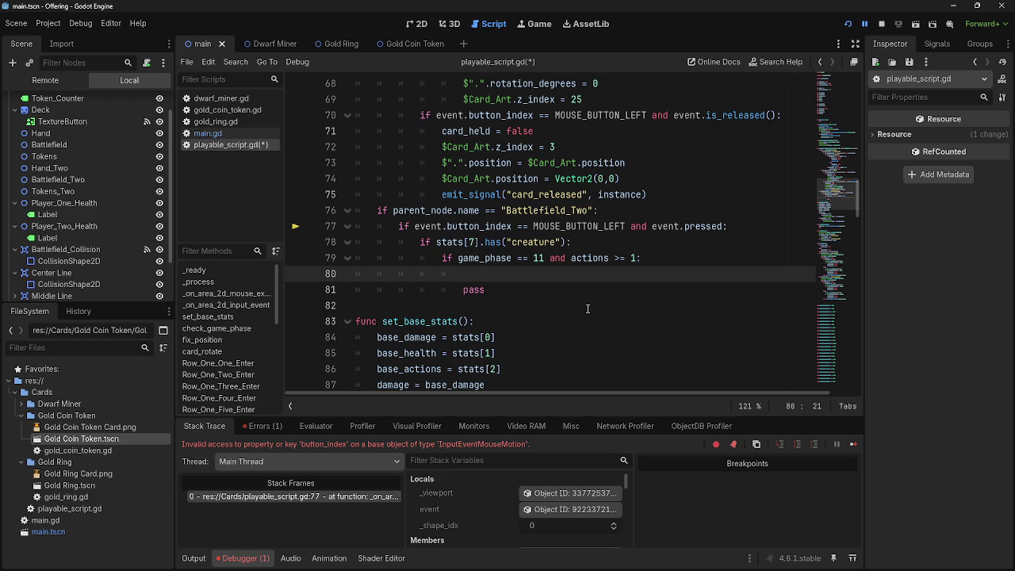
{"action": "scroll", "coordinate": [556, 274], "scroll_direction": "up", "scroll_amount": 2}
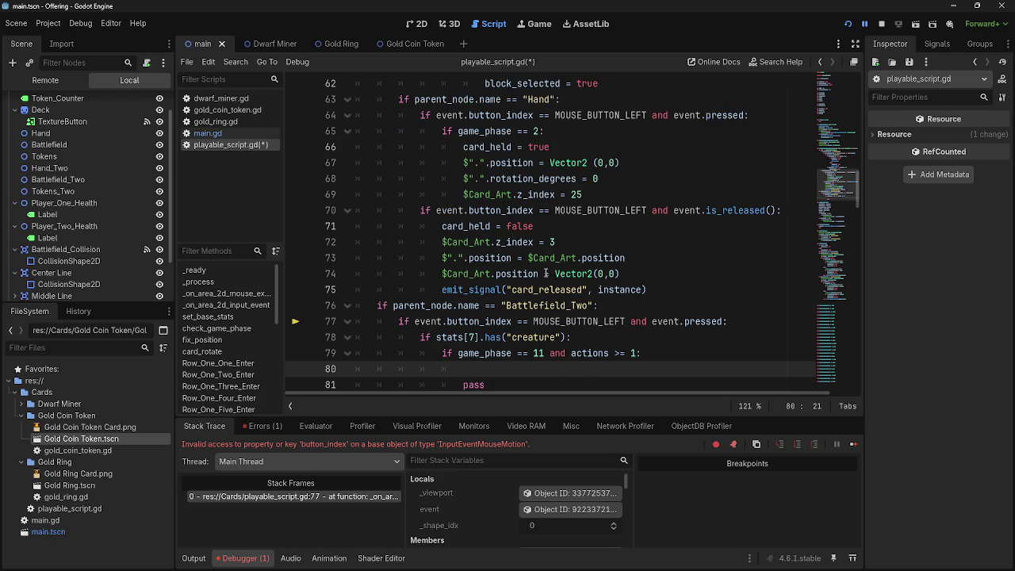
{"action": "scroll", "coordinate": [545, 272], "scroll_direction": "up", "scroll_amount": 19}
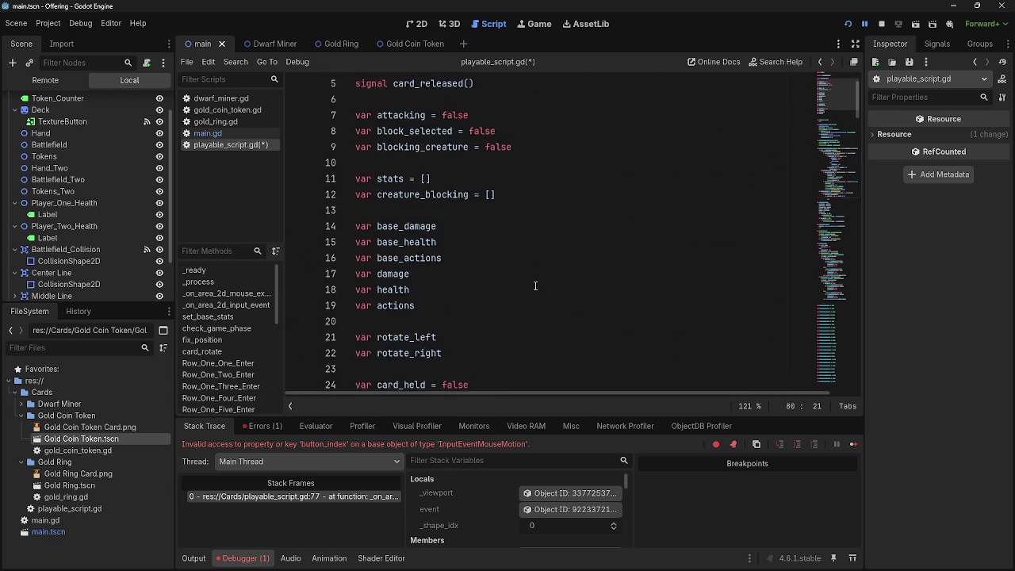
{"action": "scroll", "coordinate": [535, 285], "scroll_direction": "up", "scroll_amount": 1}
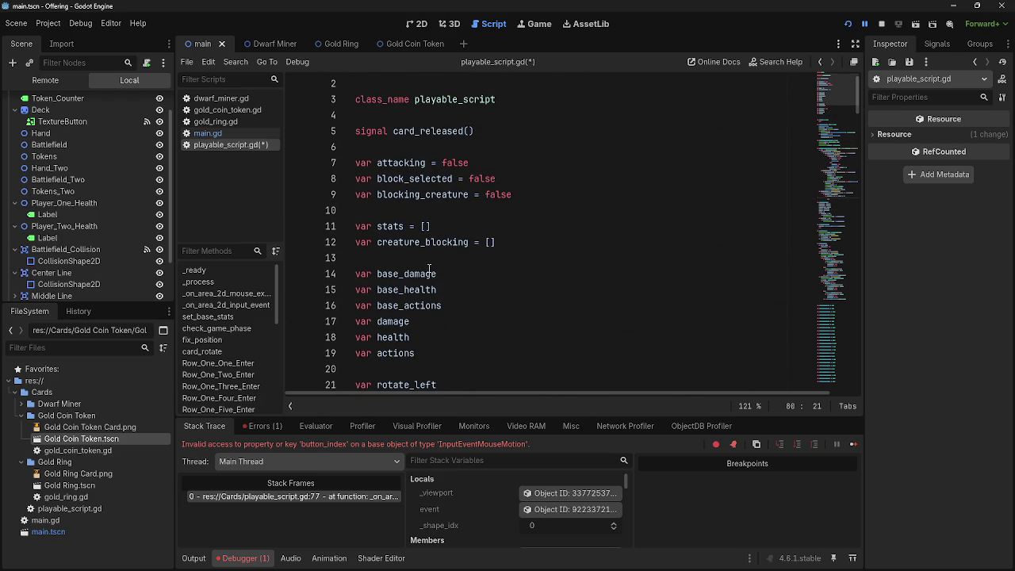
Copy creature_blocking, paste it on line 80, then undo the paste
{"action": "double_click", "coordinate": [425, 245]}
{"action": "key", "text": "ctrl+c"}
{"action": "left_click", "coordinate": [590, 260]}
{"action": "scroll", "coordinate": [585, 293], "scroll_direction": "down", "scroll_amount": 7}
{"action": "scroll", "coordinate": [579, 301], "scroll_direction": "down", "scroll_amount": 15}
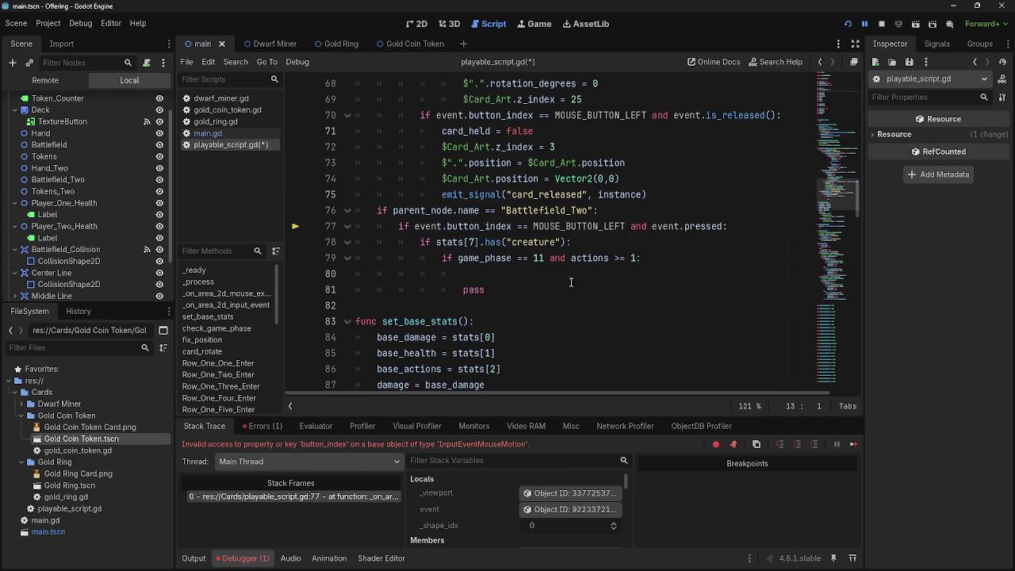
{"action": "left_click", "coordinate": [571, 273]}
{"action": "key", "text": "ctrl+v"}
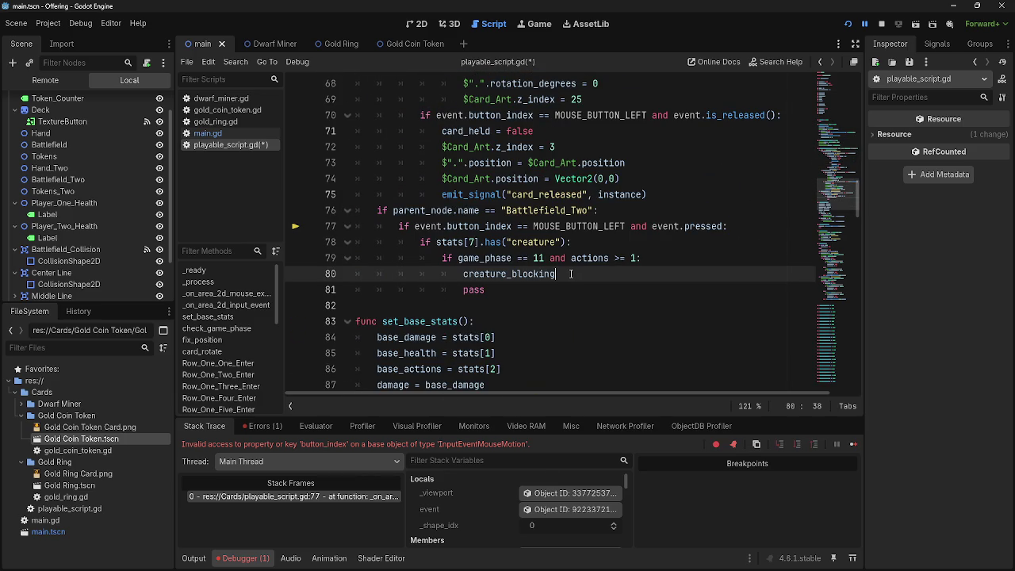
{"action": "key", "text": "ctrl+z"}
{"action": "key", "text": "ctrl+v"}
{"action": "key", "text": "ctrl+z"}
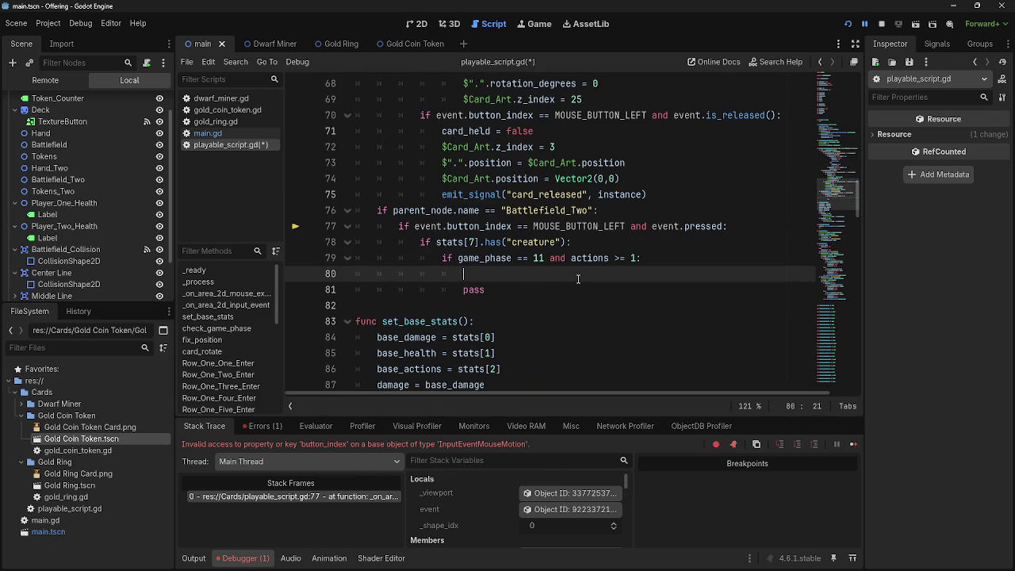
Switch the script editor to gold_ring.gd from the Scripts list
{"action": "scroll", "coordinate": [578, 279], "scroll_direction": "up", "scroll_amount": 20}
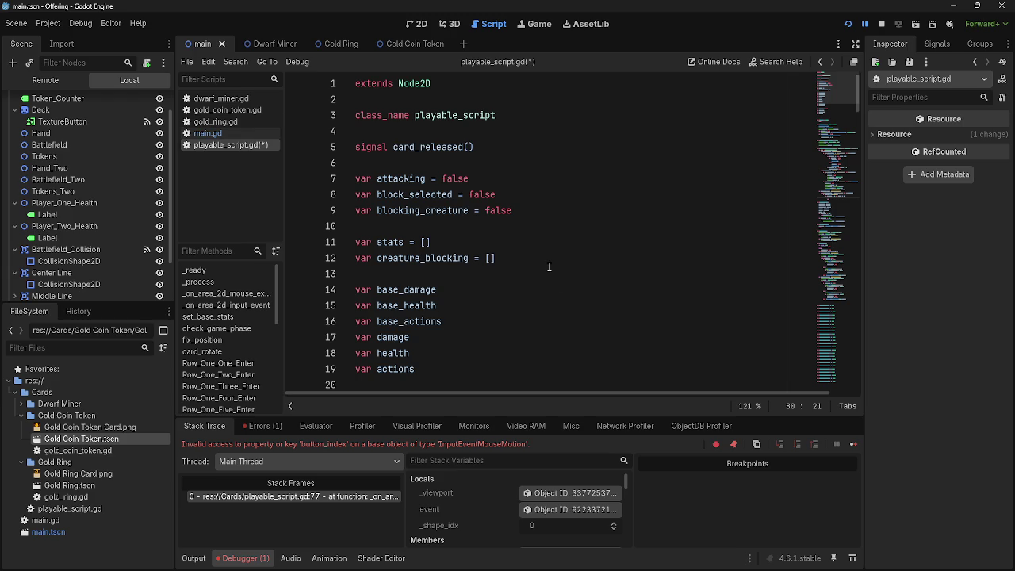
{"action": "left_click", "coordinate": [246, 123]}
{"action": "scroll", "coordinate": [370, 216], "scroll_direction": "down", "scroll_amount": 2}
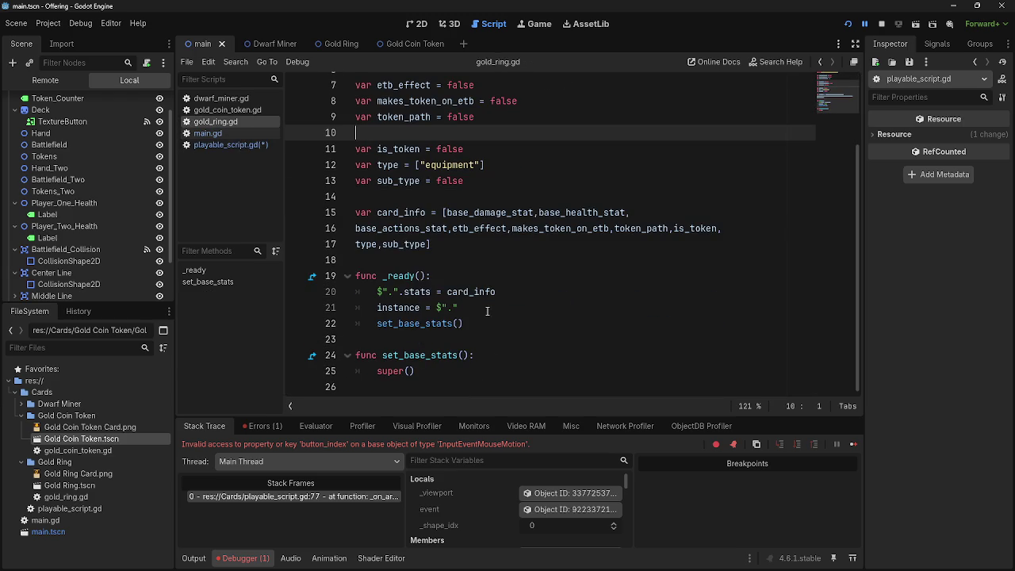
Select gold_ring.gd's card_info lines, glance at main.gd, then return to playable_script.gd
{"action": "left_click_drag", "start_coordinate": [369, 215], "coordinate": [355, 244]}
{"action": "left_click", "coordinate": [462, 246]}
{"action": "left_click", "coordinate": [208, 133]}
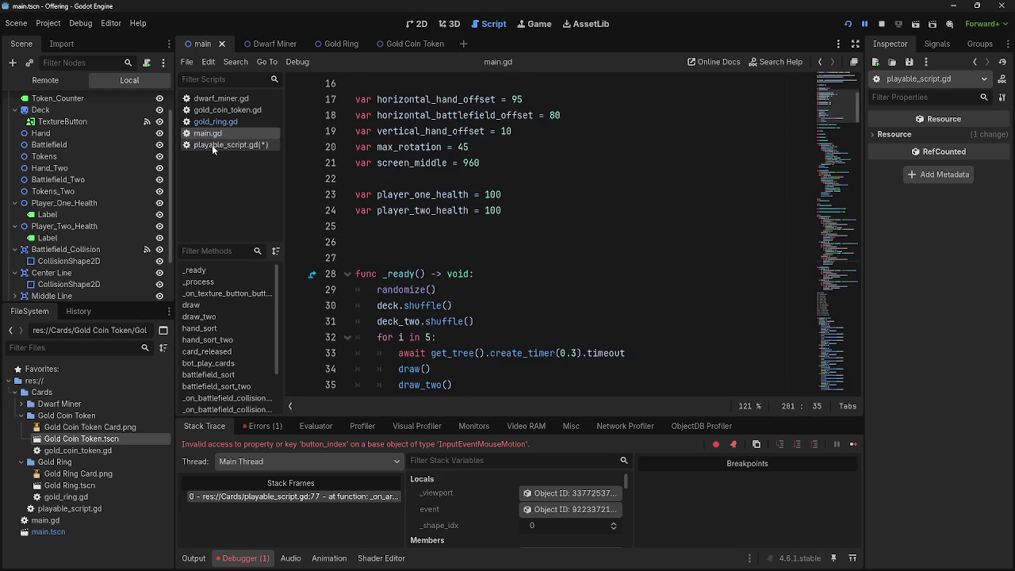
{"action": "left_click", "coordinate": [212, 144]}
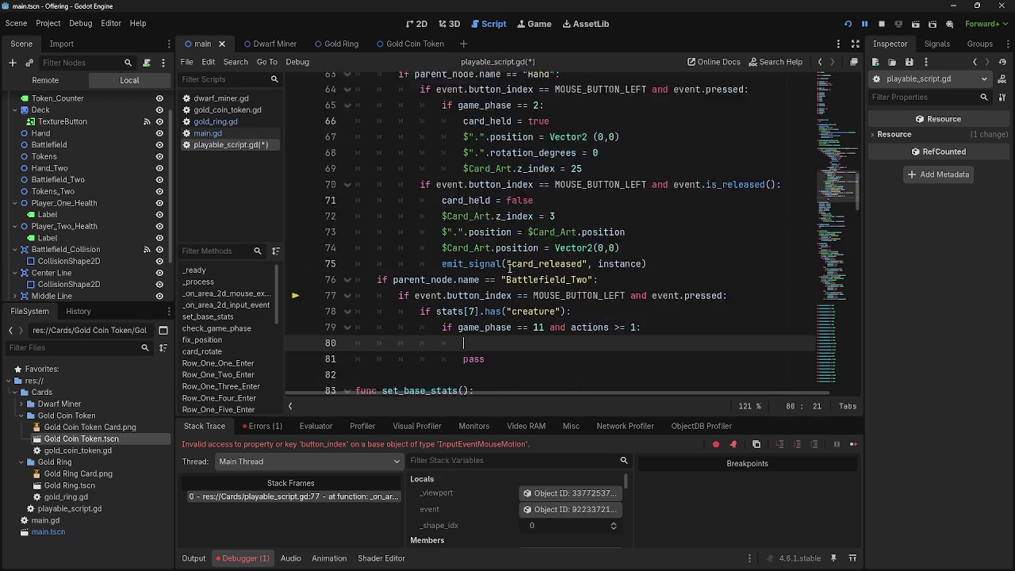
{"action": "key", "text": "alt+Tab"}
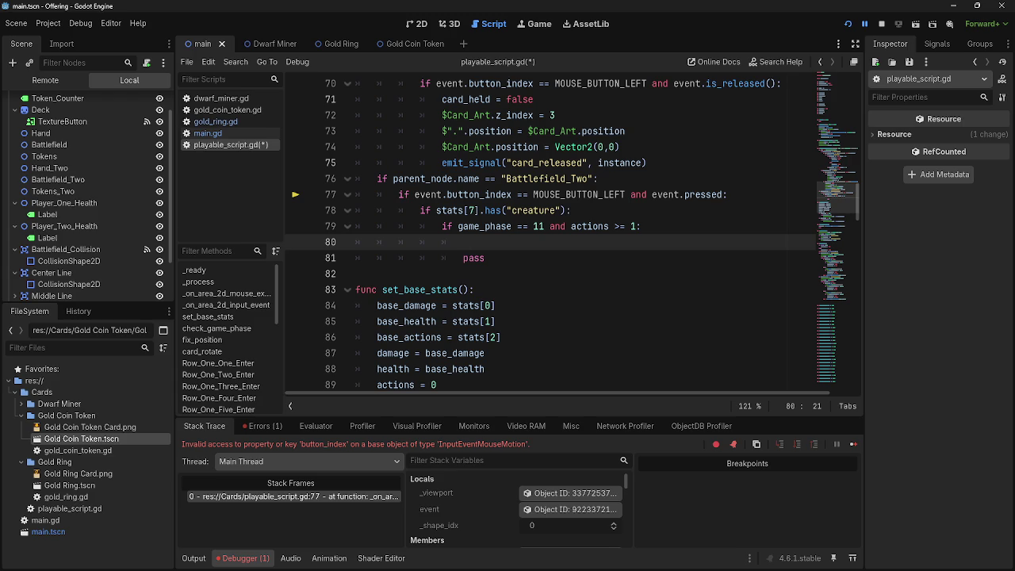
{"action": "key", "text": "alt+Tab"}
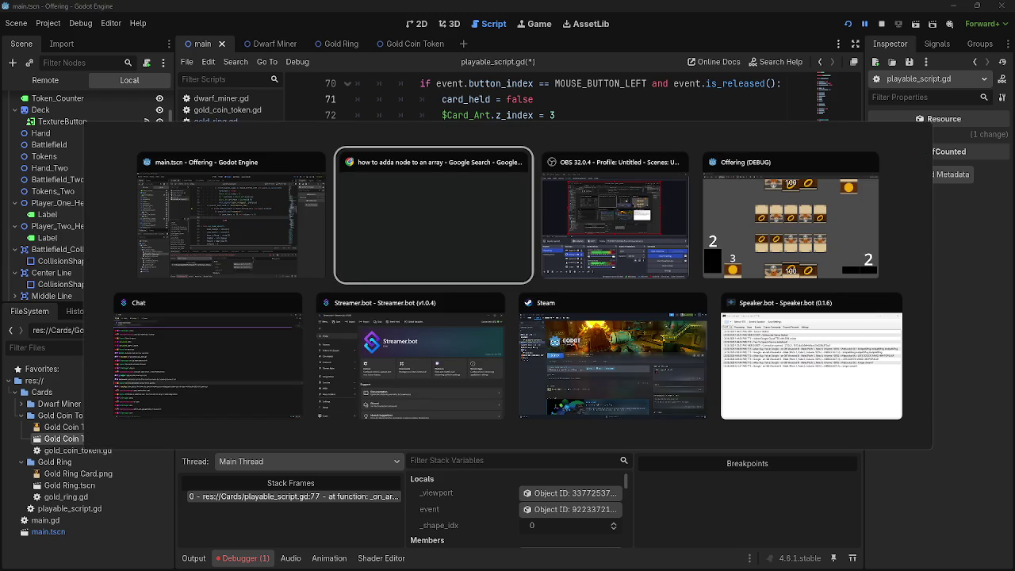
Close the running Offering (DEBUG) game window
{"action": "left_click", "coordinate": [869, 162]}
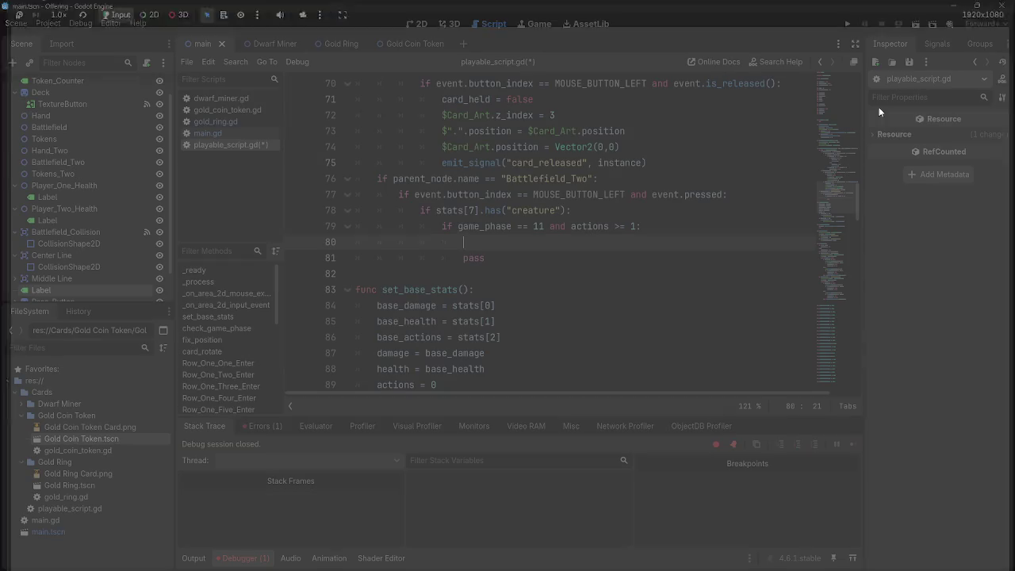
{"action": "key", "text": "alt+Tab"}
{"action": "key", "text": "Escape"}
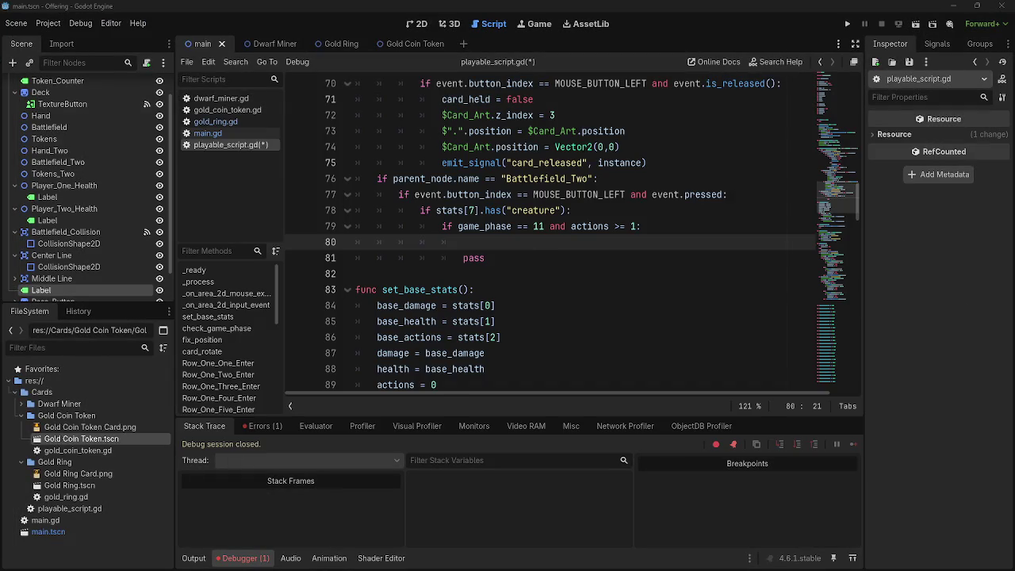
Cycle through the other open windows without leaving Godot
{"action": "key", "text": "alt+Tab"}
{"action": "key", "text": "Tab"}
{"action": "key", "text": "Tab"}
{"action": "key", "text": "alt+Tab"}
{"action": "key", "text": "Tab"}
{"action": "key", "text": "Tab"}
{"action": "key", "text": "Escape"}
{"action": "key", "text": "alt+Tab"}
{"action": "key", "text": "Tab"}
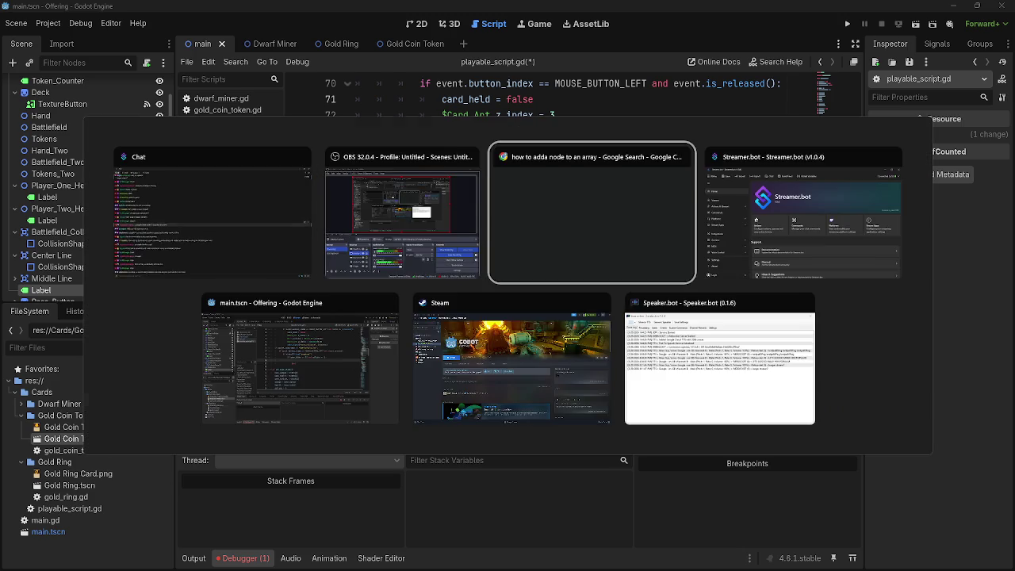
{"action": "key", "text": "Escape"}
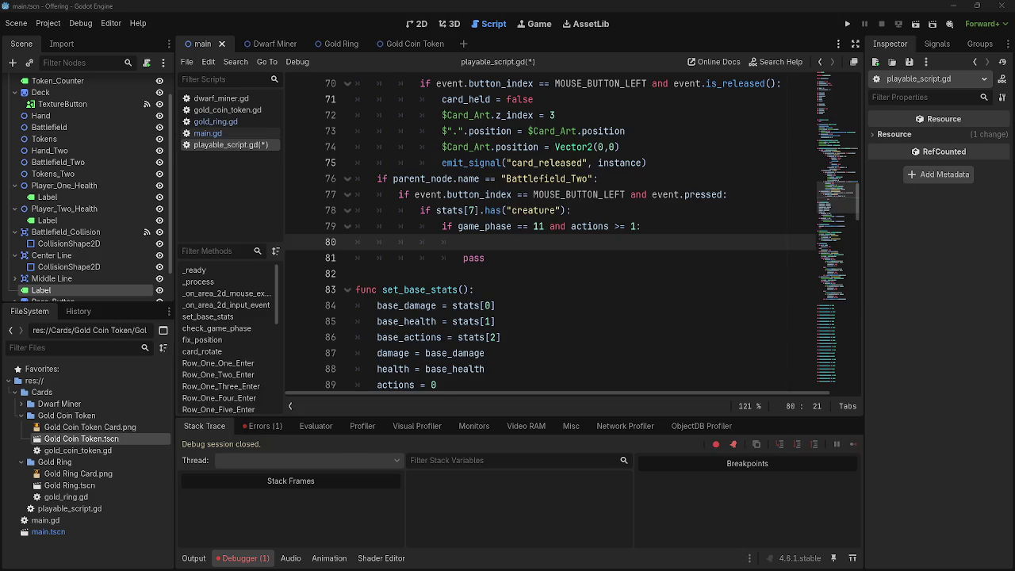
{"action": "key", "text": "alt+Tab"}
{"action": "key", "text": "Tab"}
{"action": "key", "text": "Tab"}
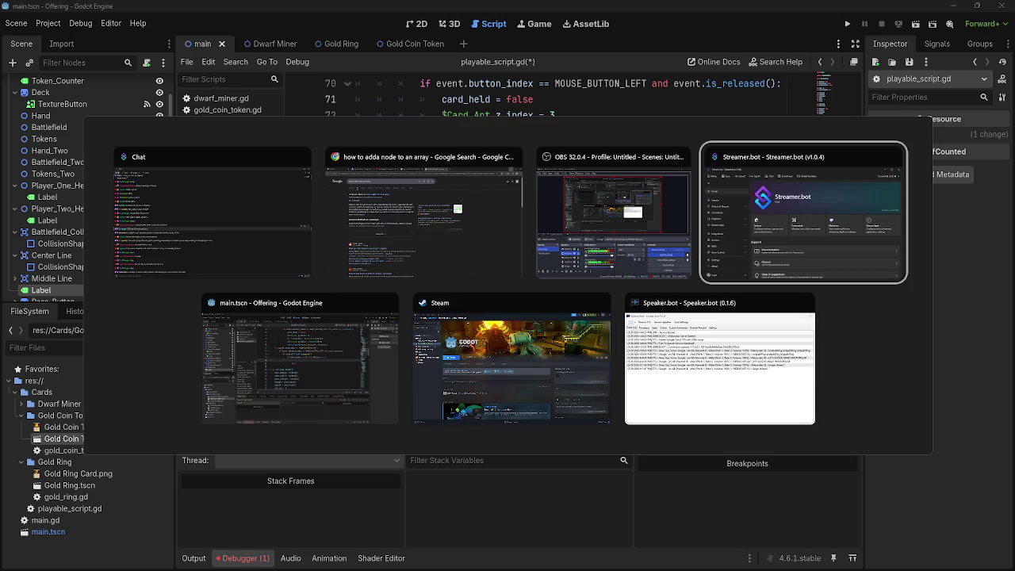
{"action": "key", "text": "Escape"}
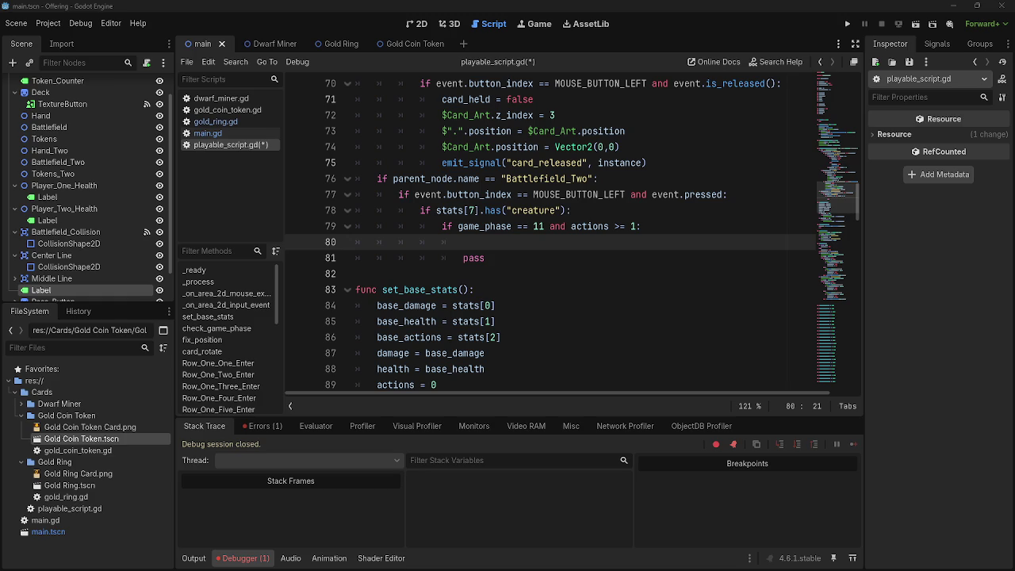
Run the Offering project to check the board's cards, then stop it with F8
{"action": "key", "text": "alt+Tab"}
{"action": "key", "text": "Escape"}
{"action": "left_click", "coordinate": [847, 23]}
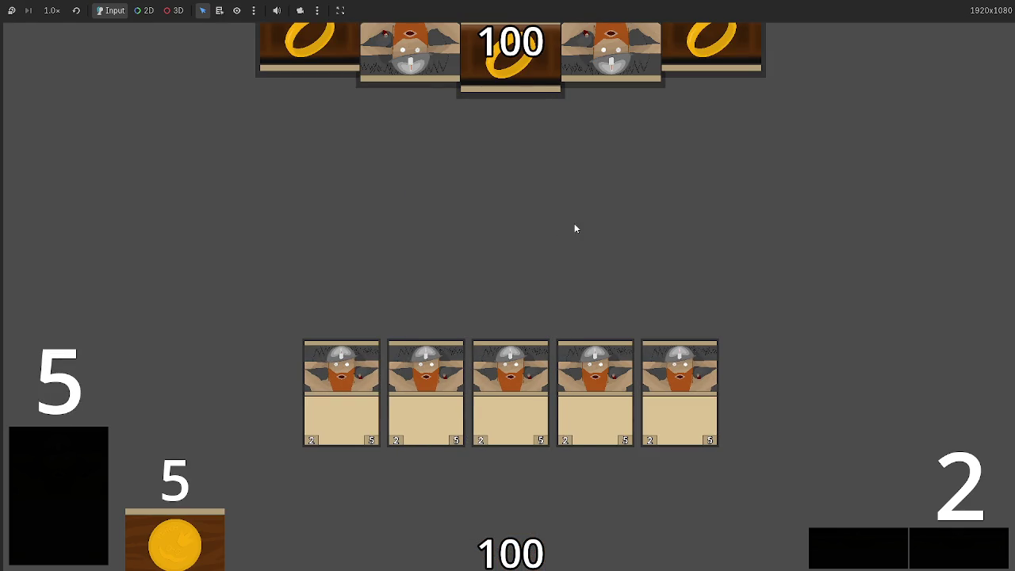
{"action": "key", "text": "F8"}
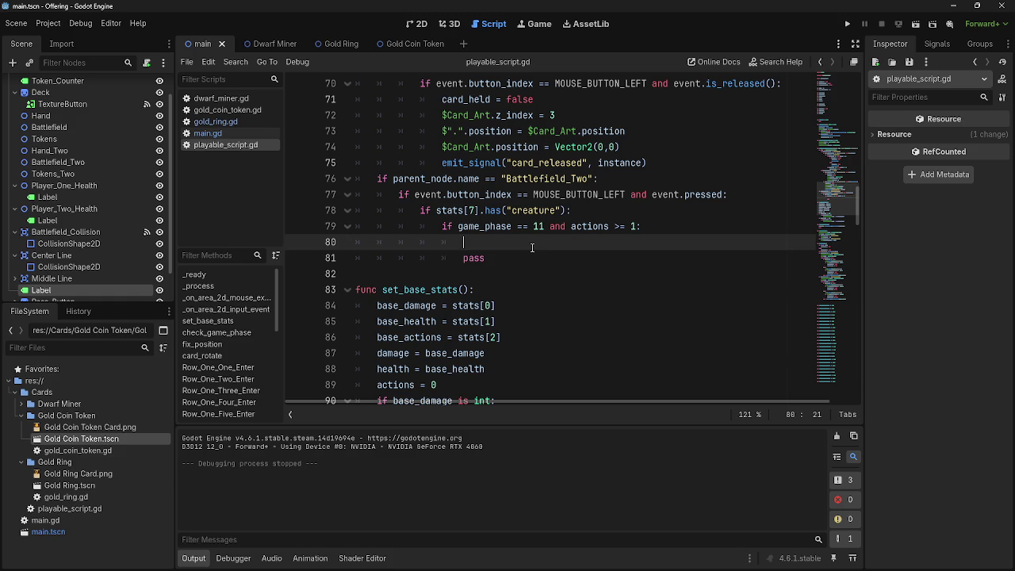
{"action": "key", "text": "alt+Tab"}
{"action": "key", "text": "alt+Tab"}
{"action": "left_click", "coordinate": [546, 254]}
{"action": "left_click", "coordinate": [552, 241]}
{"action": "key", "text": "alt+Tab"}
{"action": "key", "text": "alt+Tab"}
{"action": "key", "text": "alt+Tab"}
{"action": "key", "text": "Escape"}
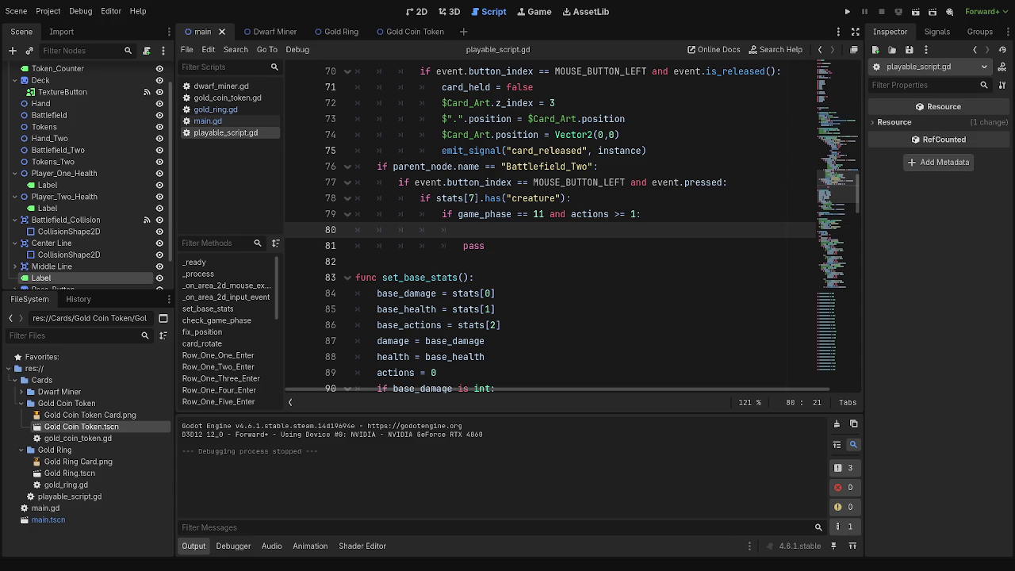
Switch to YouTube Studio Analytics and inspect revenue chart points and upload markers
{"action": "key", "text": "alt+Tab"}
{"action": "mouse_move", "coordinate": [485, 310]}
{"action": "mouse_move", "coordinate": [489, 360]}
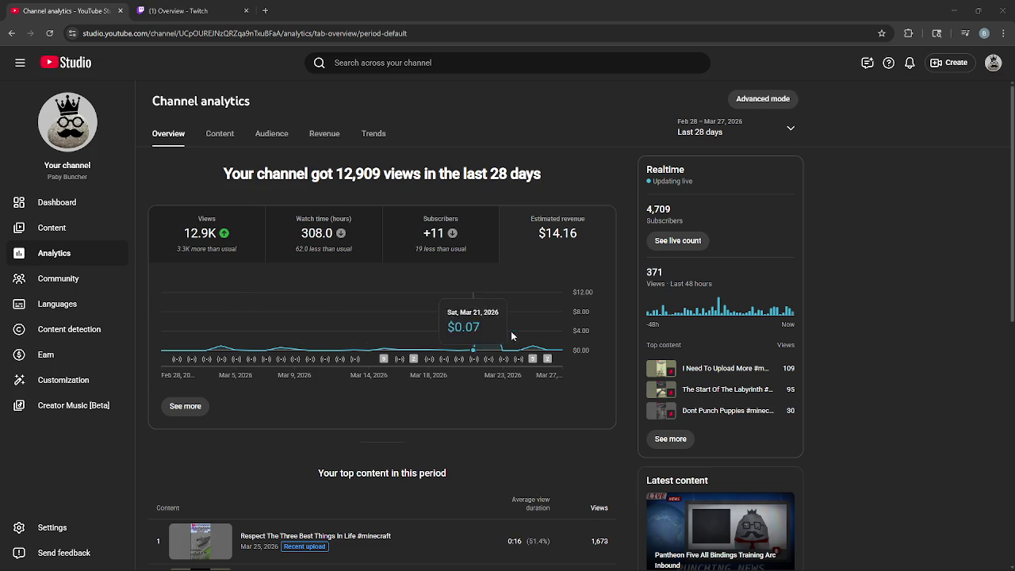
{"action": "mouse_move", "coordinate": [534, 359]}
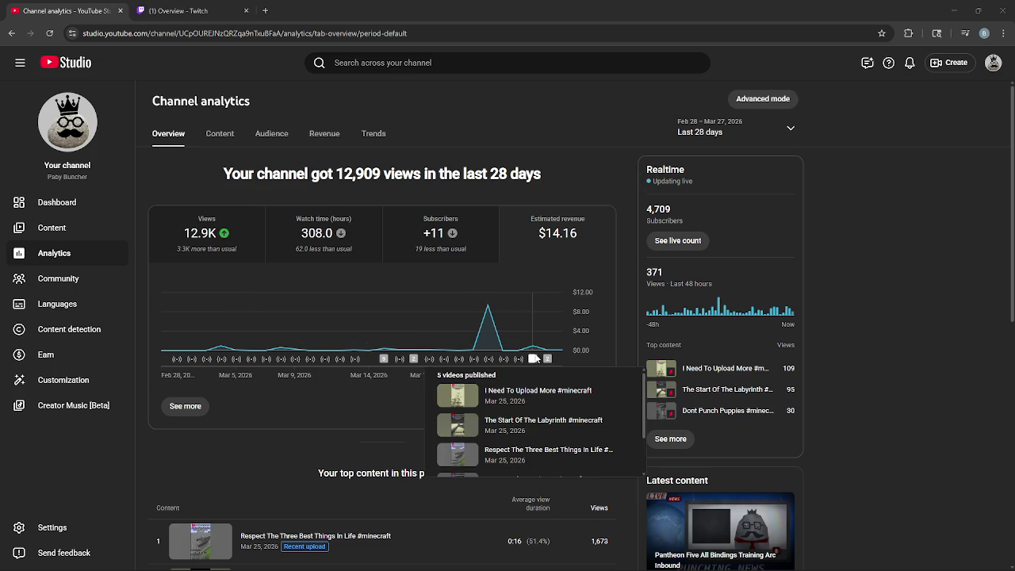
{"action": "scroll", "coordinate": [538, 413], "scroll_direction": "down", "scroll_amount": 2}
{"action": "scroll", "coordinate": [538, 413], "scroll_direction": "up", "scroll_amount": 2}
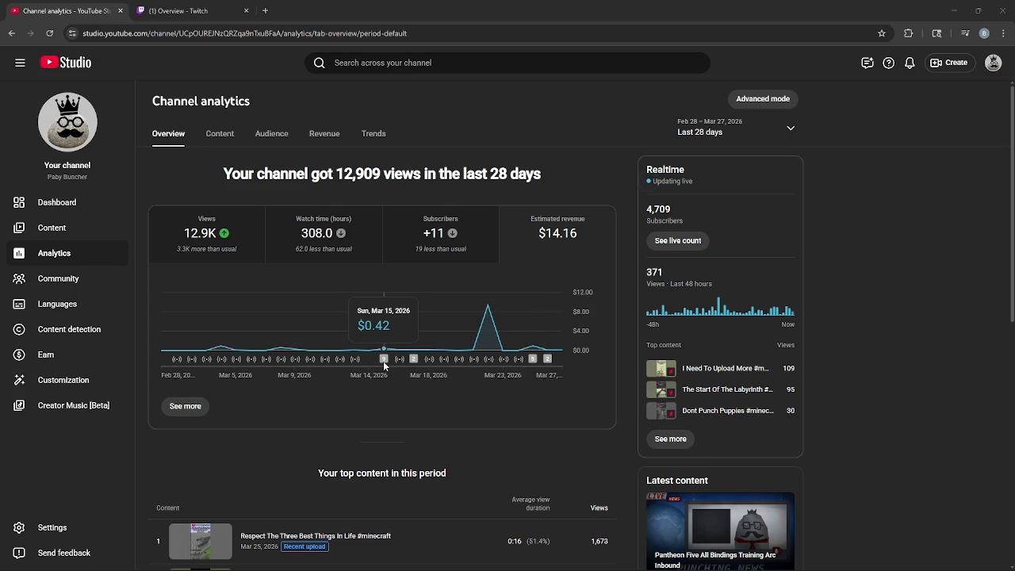
{"action": "mouse_move", "coordinate": [384, 365]}
{"action": "scroll", "coordinate": [390, 405], "scroll_direction": "down", "scroll_amount": 3}
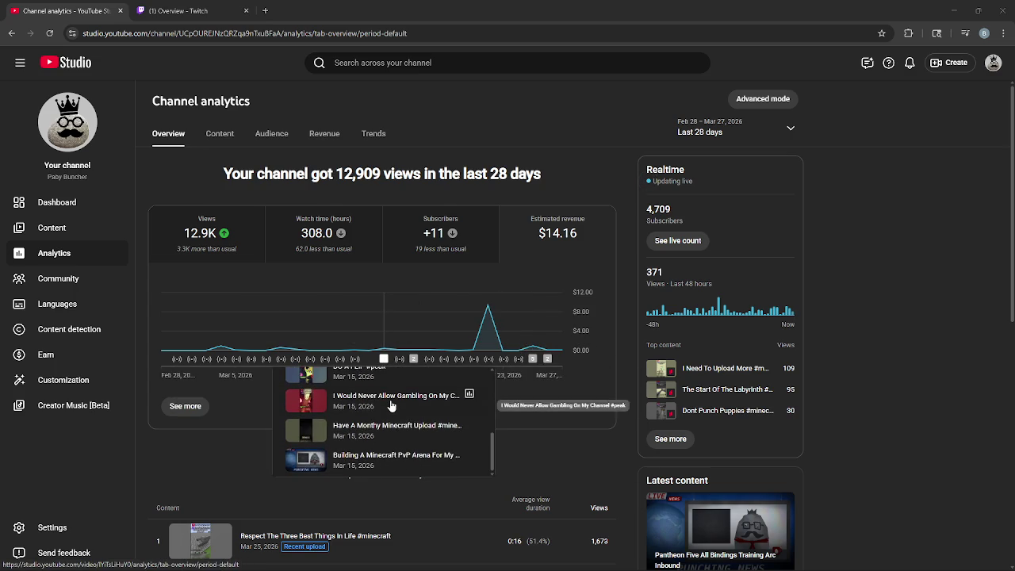
{"action": "mouse_move", "coordinate": [246, 357]}
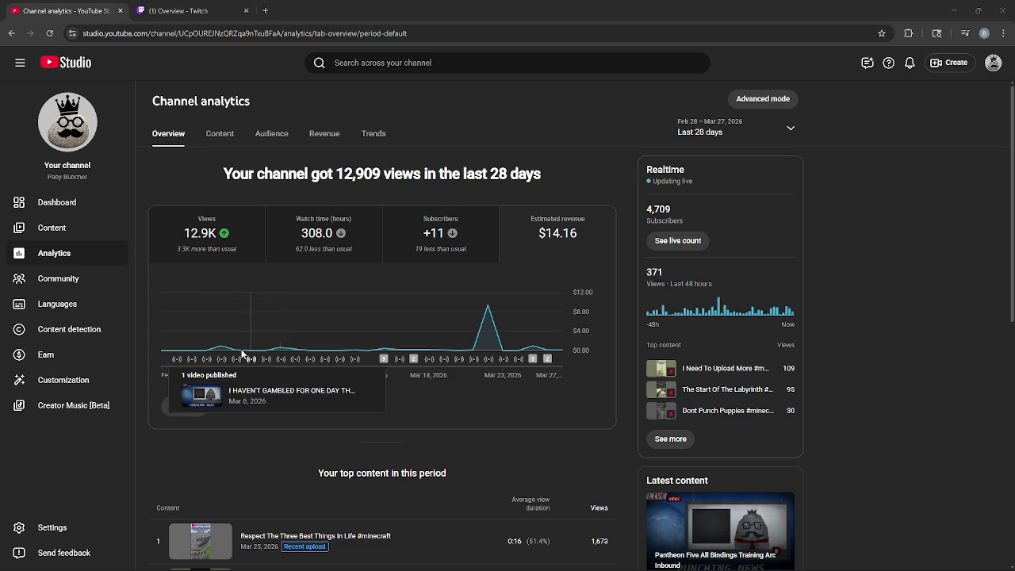
{"action": "mouse_move", "coordinate": [221, 346]}
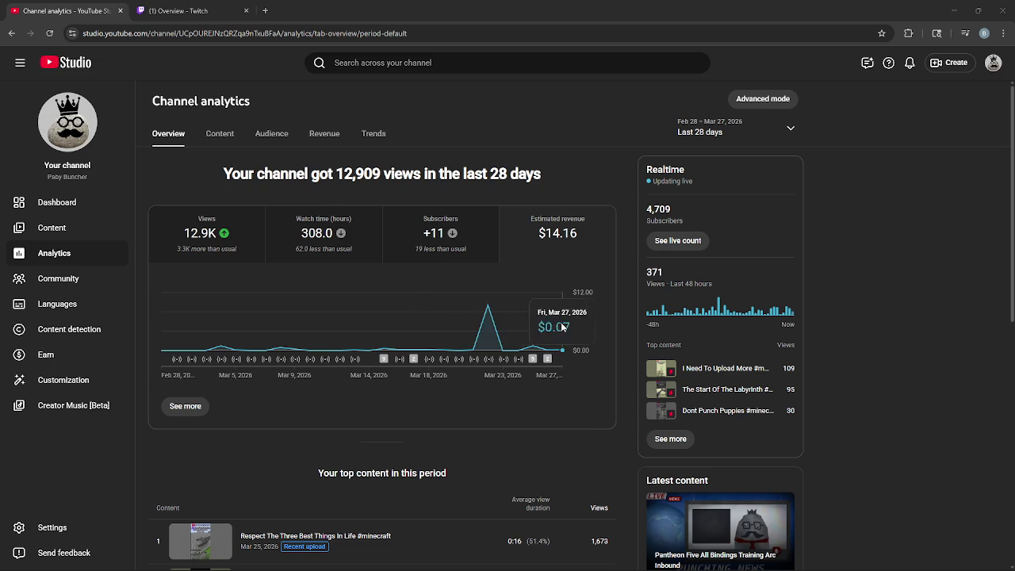
{"action": "scroll", "coordinate": [610, 314], "scroll_direction": "down", "scroll_amount": 1}
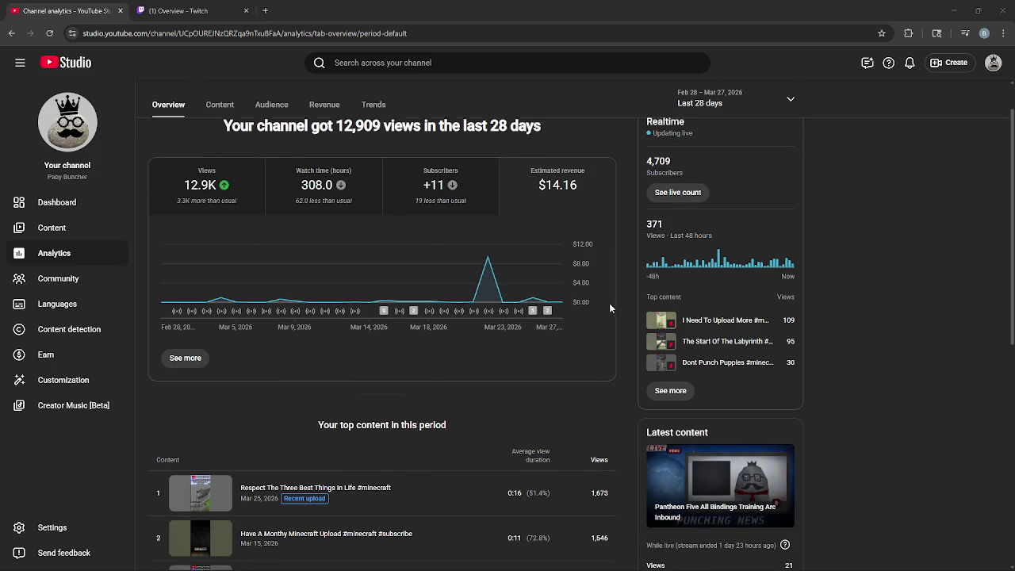
Open analytics for 'Playing With My Viewers Is Peak' and toggle its Revenue and Views charts
{"action": "left_click", "coordinate": [84, 231]}
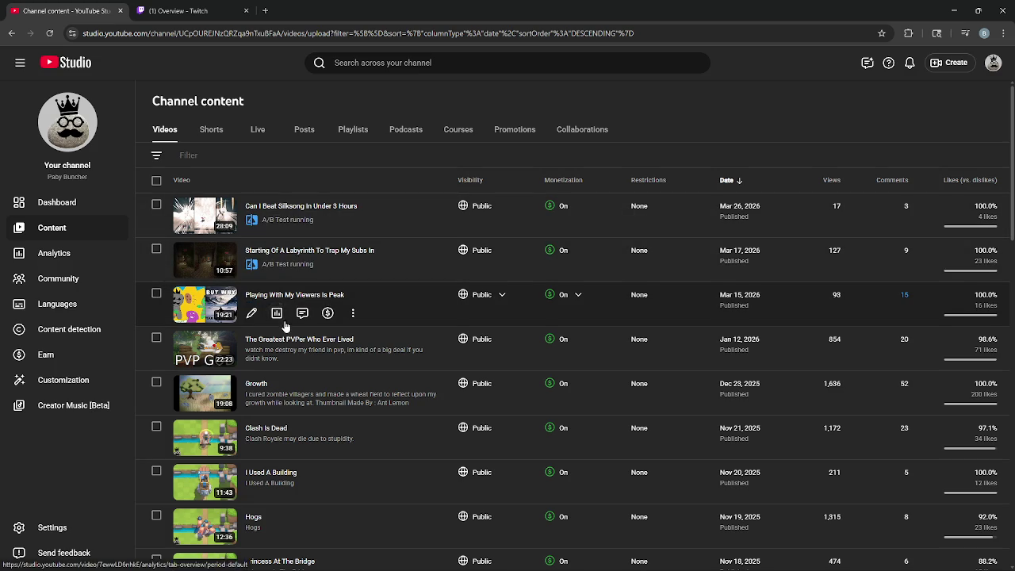
{"action": "left_click", "coordinate": [276, 313]}
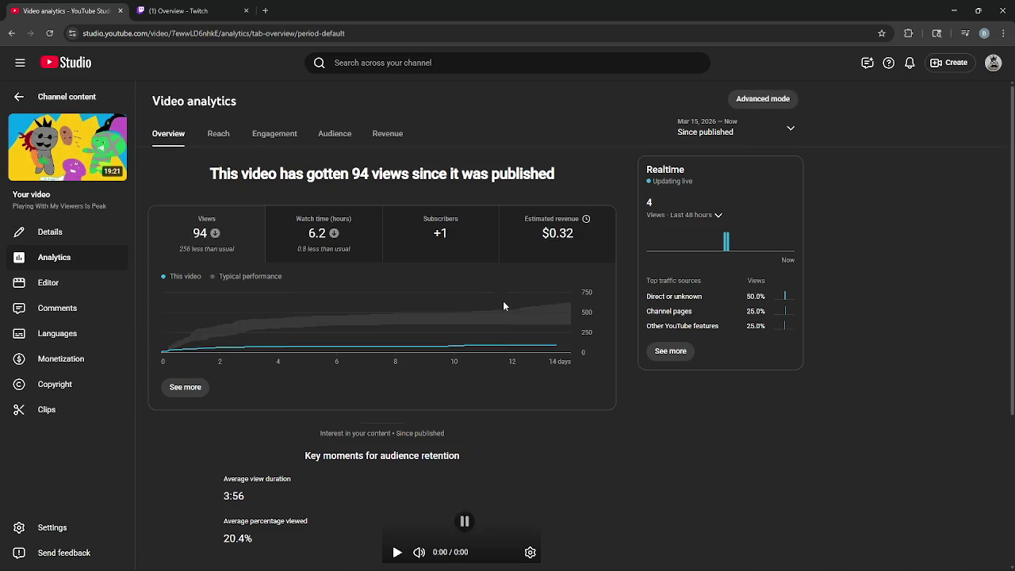
{"action": "left_click", "coordinate": [547, 241]}
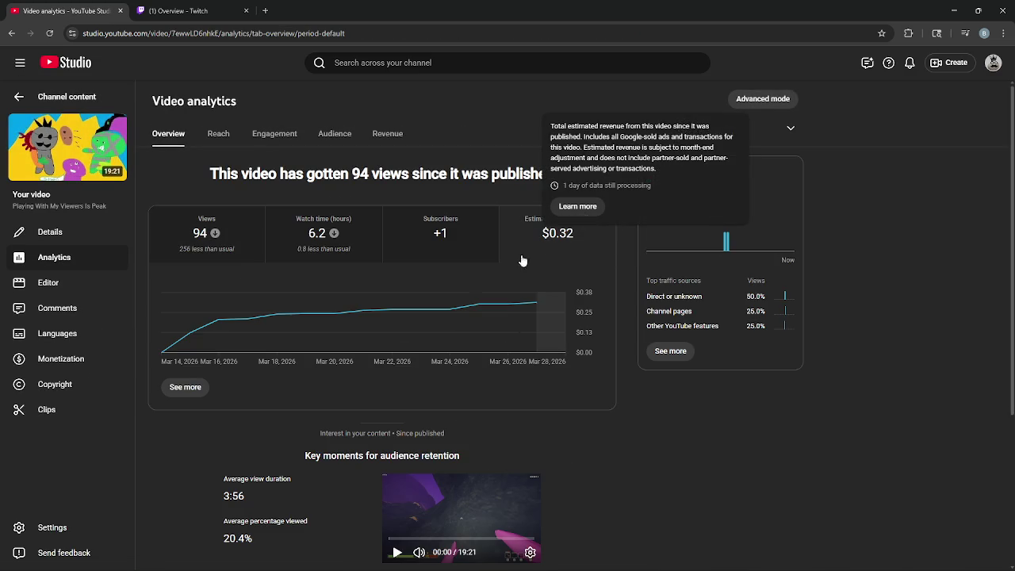
{"action": "left_click", "coordinate": [258, 259]}
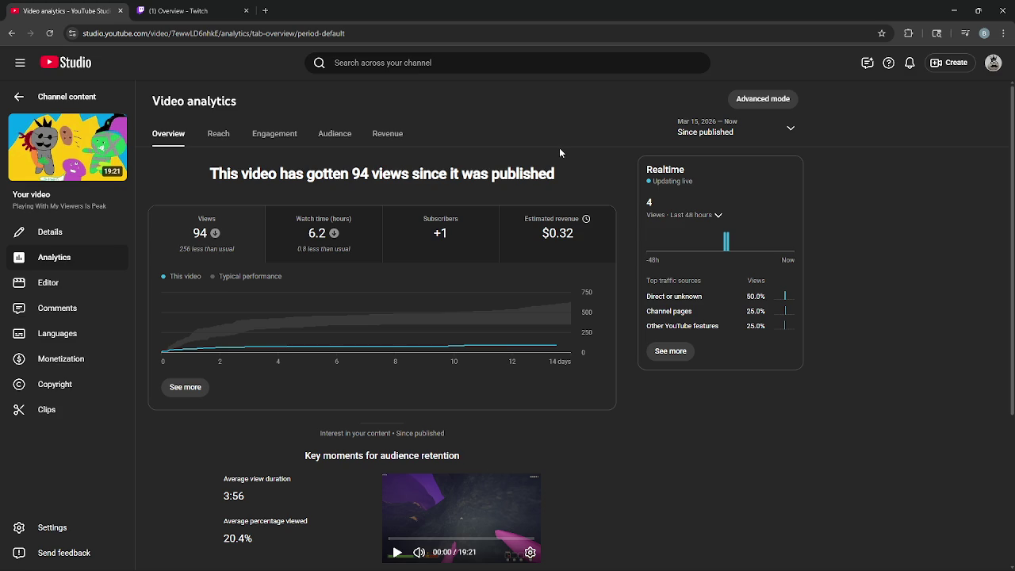
Highlight the 94 views heading text, then go back to the content list
{"action": "mouse_move", "coordinate": [206, 174]}
{"action": "left_mouse_down"}
{"action": "mouse_move", "coordinate": [621, 173]}
{"action": "mouse_move", "coordinate": [208, 174]}
{"action": "left_mouse_up"}
{"action": "left_click", "coordinate": [204, 174]}
{"action": "left_click", "coordinate": [595, 173]}
{"action": "left_click", "coordinate": [208, 174]}
{"action": "mouse_move", "coordinate": [561, 179]}
{"action": "left_mouse_down"}
{"action": "mouse_move", "coordinate": [169, 184]}
{"action": "mouse_move", "coordinate": [591, 167]}
{"action": "mouse_move", "coordinate": [210, 173]}
{"action": "mouse_move", "coordinate": [592, 172]}
{"action": "left_mouse_up"}
{"action": "left_click", "coordinate": [170, 184]}
{"action": "left_click", "coordinate": [209, 173]}
{"action": "left_click", "coordinate": [376, 193]}
{"action": "key", "text": "alt+Left"}
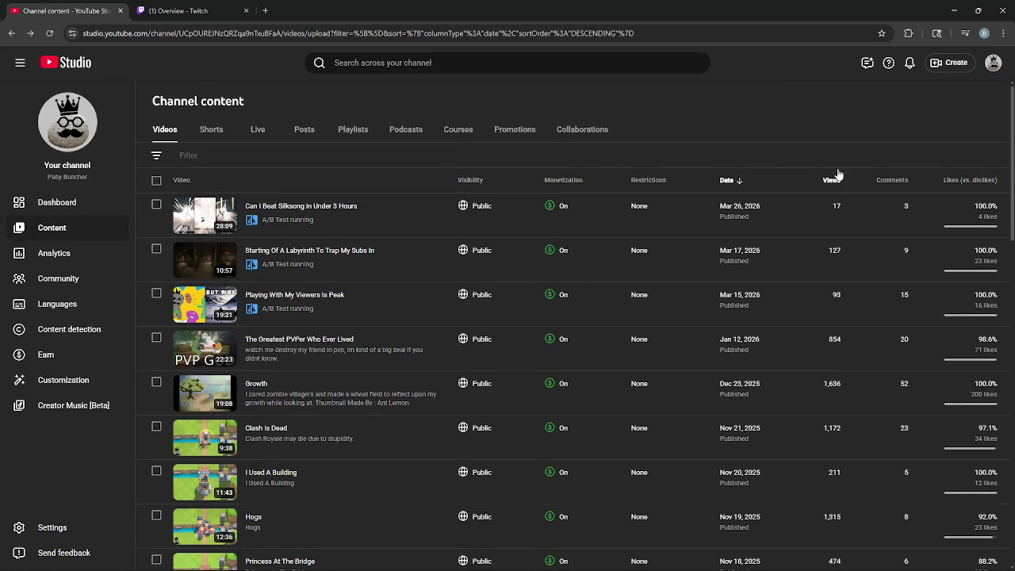
{"action": "left_click", "coordinate": [276, 269]}
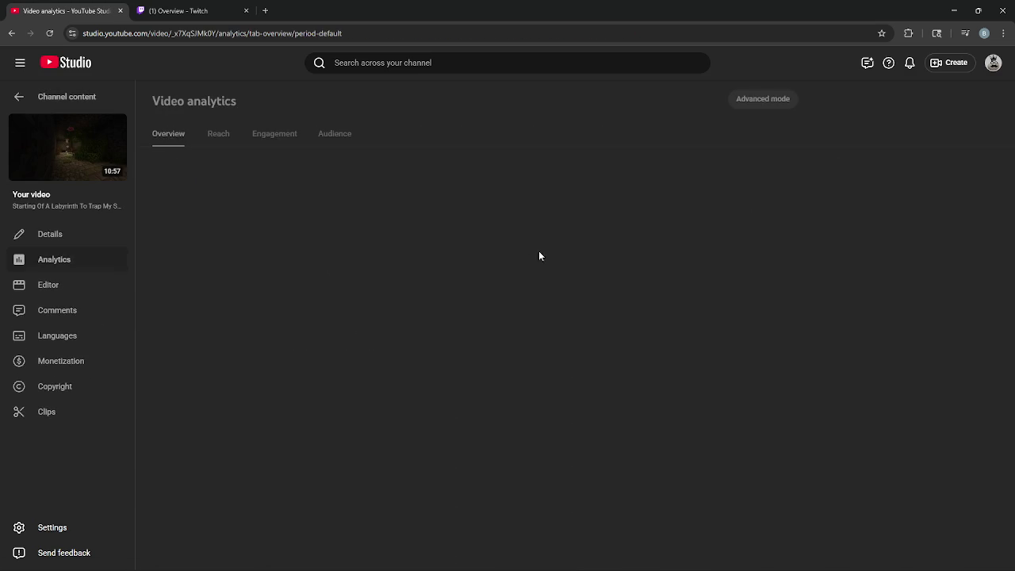
{"action": "mouse_move", "coordinate": [460, 310]}
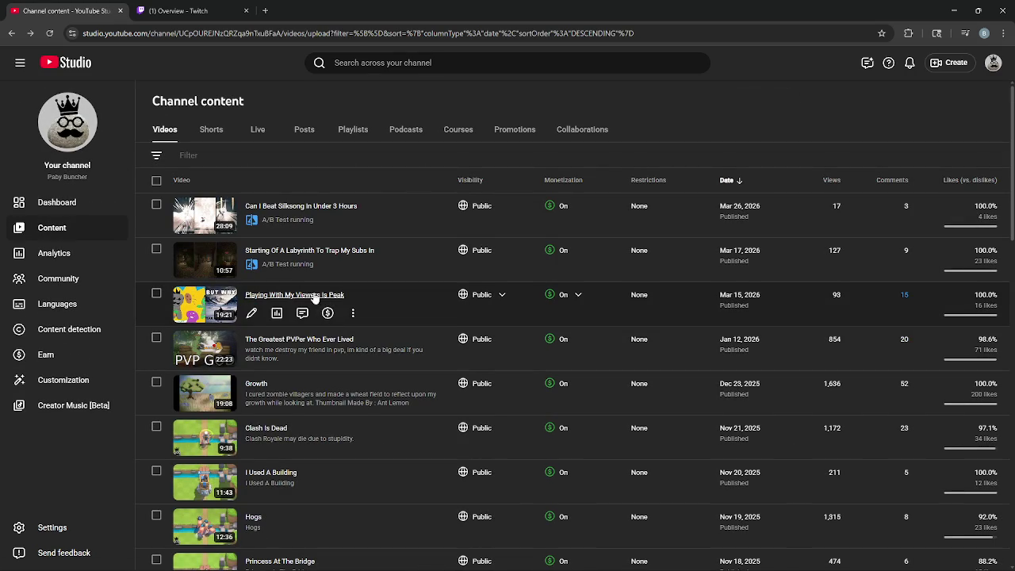
{"action": "left_click", "coordinate": [277, 269]}
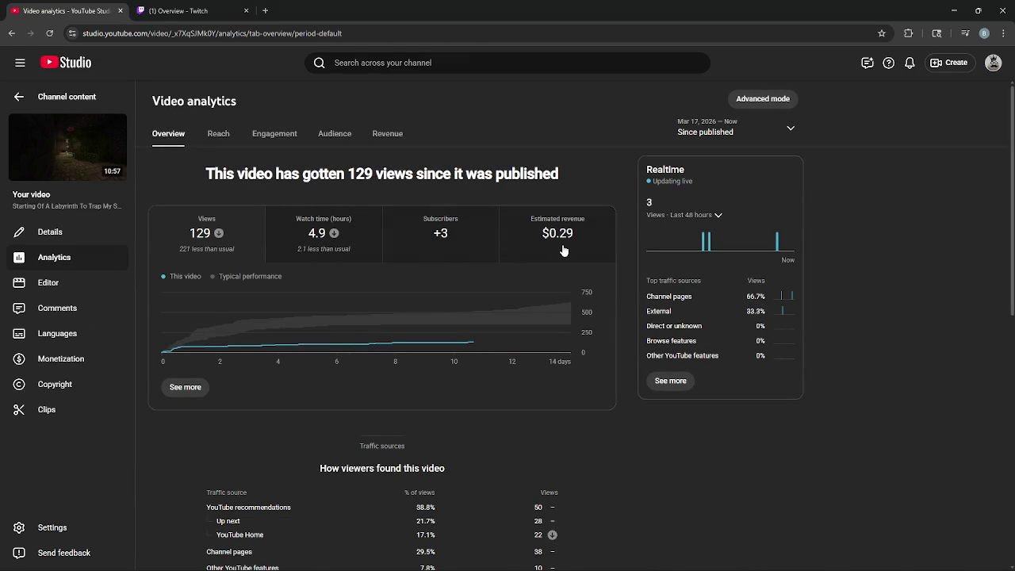
{"action": "left_click", "coordinate": [554, 243]}
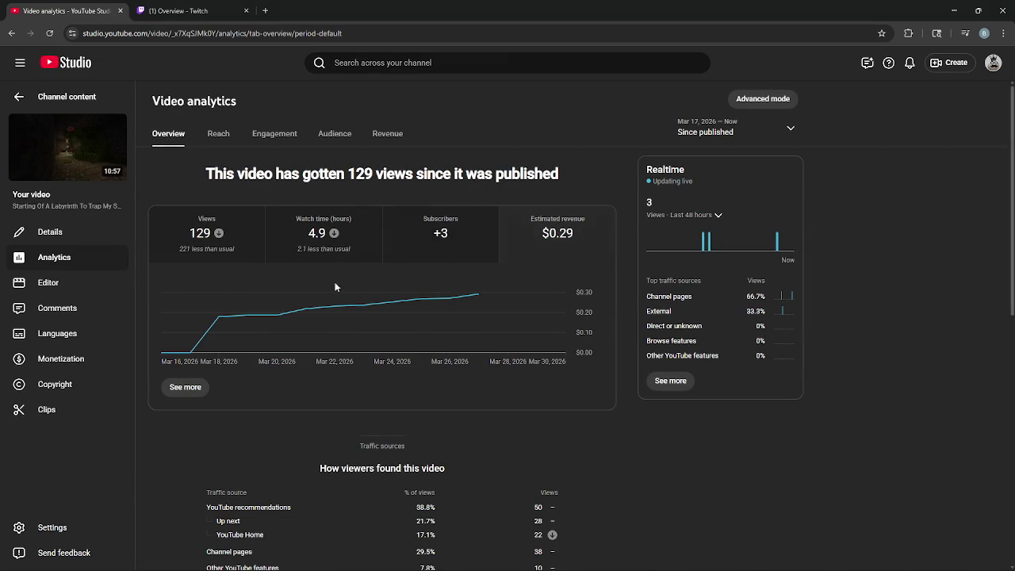
{"action": "scroll", "coordinate": [476, 337], "scroll_direction": "down", "scroll_amount": 2}
{"action": "scroll", "coordinate": [565, 339], "scroll_direction": "up", "scroll_amount": 2}
{"action": "key", "text": "alt+Left"}
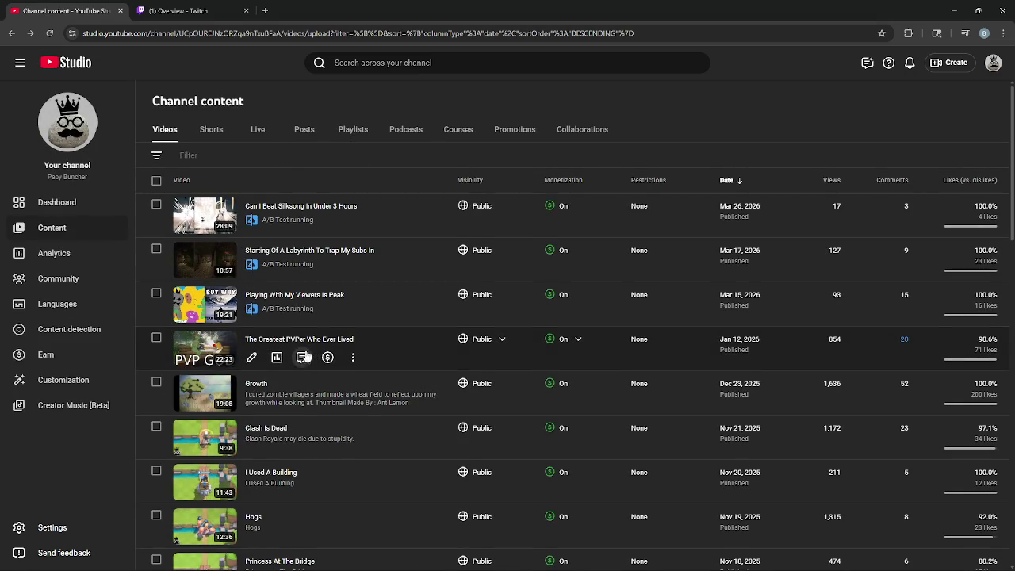
{"action": "key", "text": "alt+Left"}
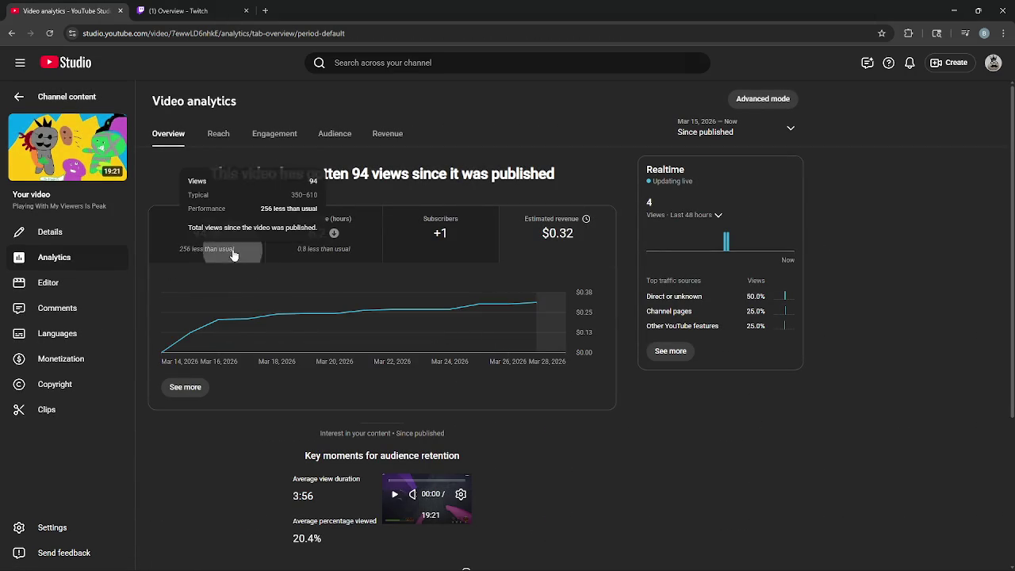
{"action": "mouse_move", "coordinate": [299, 303]}
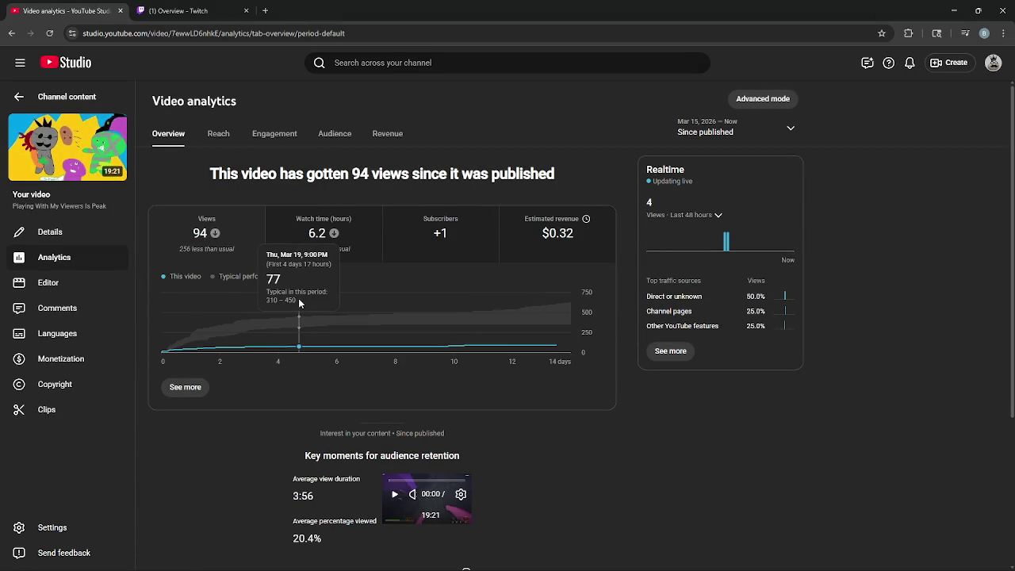
{"action": "key", "text": "alt+Left"}
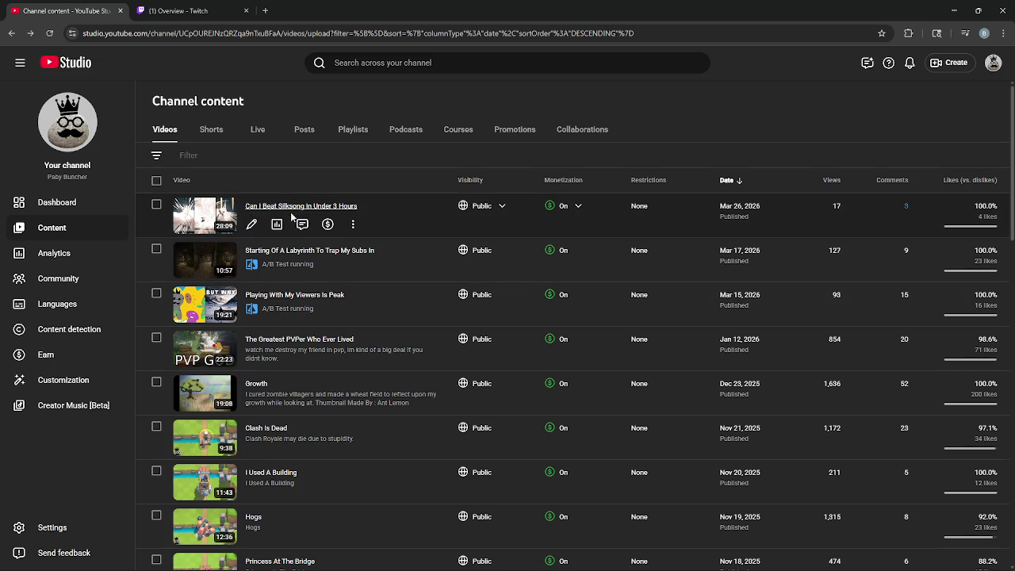
{"action": "left_click", "coordinate": [276, 224]}
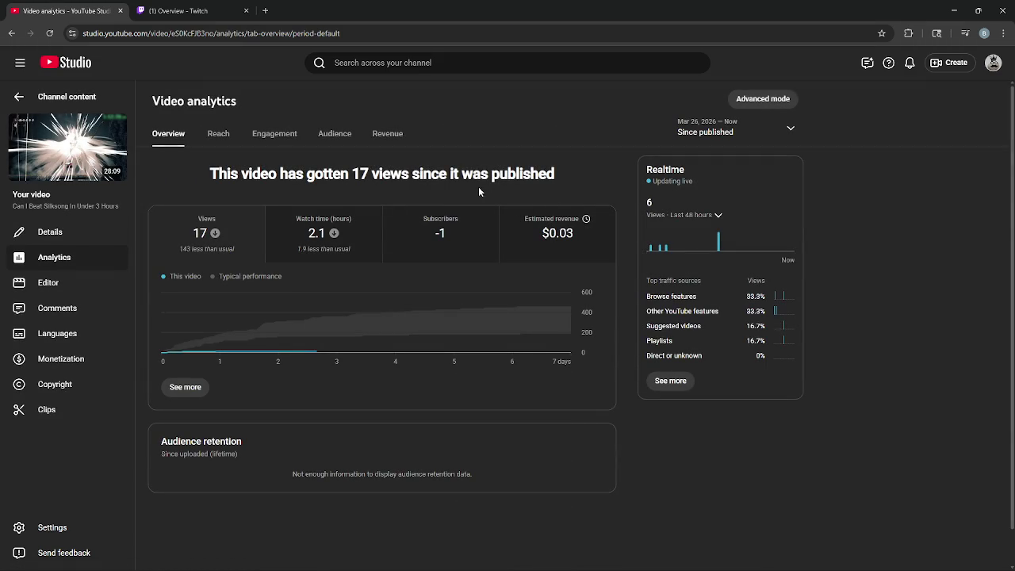
Return to the channel content list and open a new browser tab
{"action": "key", "text": "alt+Left"}
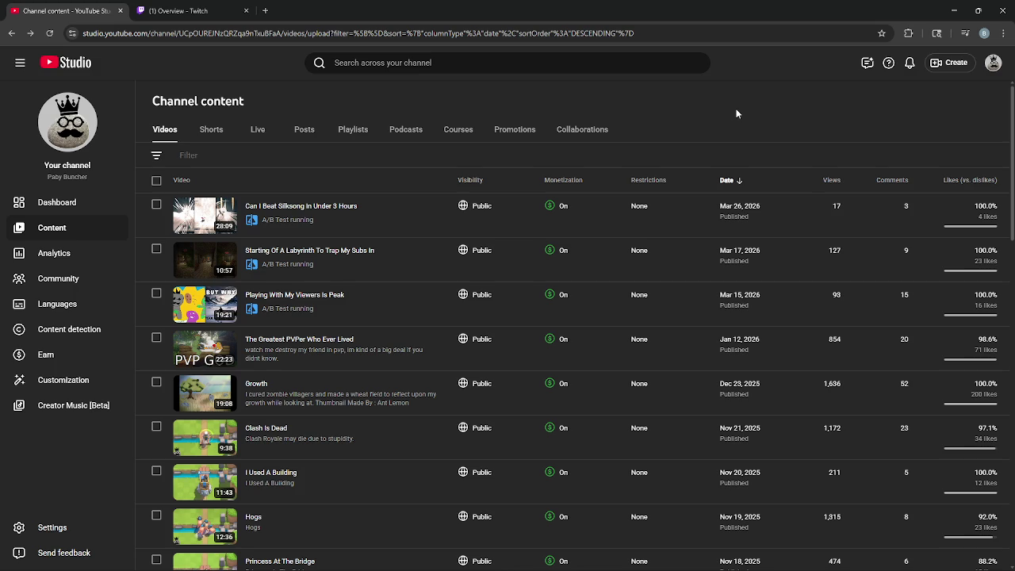
{"action": "left_click", "coordinate": [265, 10]}
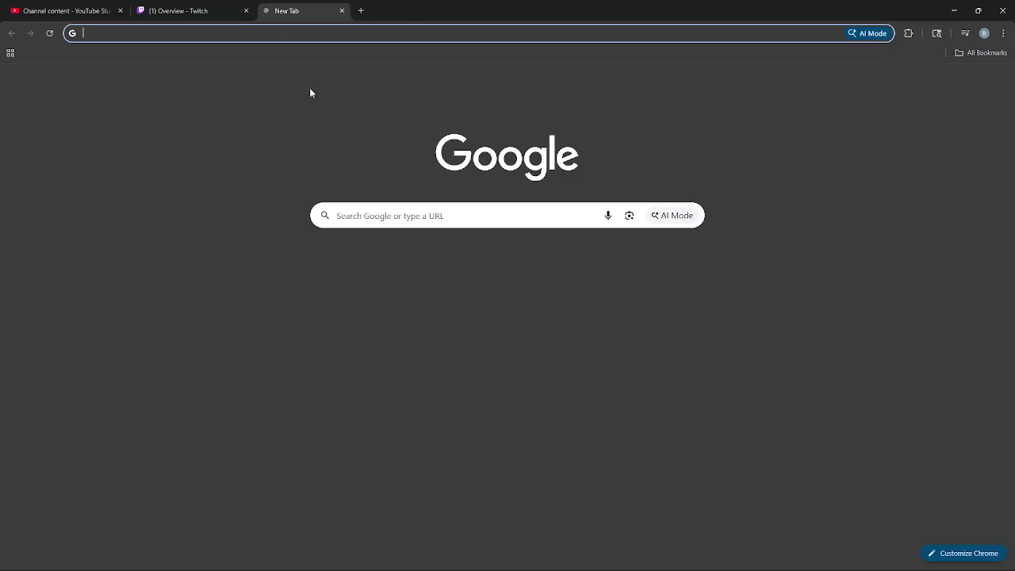
Open the public YouTube channel page and highlight its 130,016 total views in the about details
{"action": "left_click", "coordinate": [331, 273]}
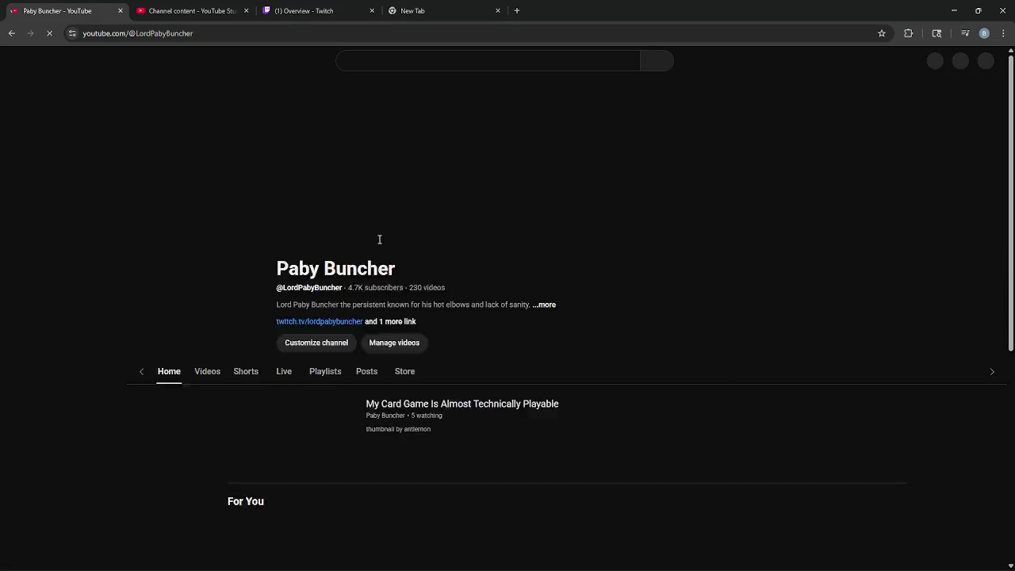
{"action": "left_click", "coordinate": [587, 242]}
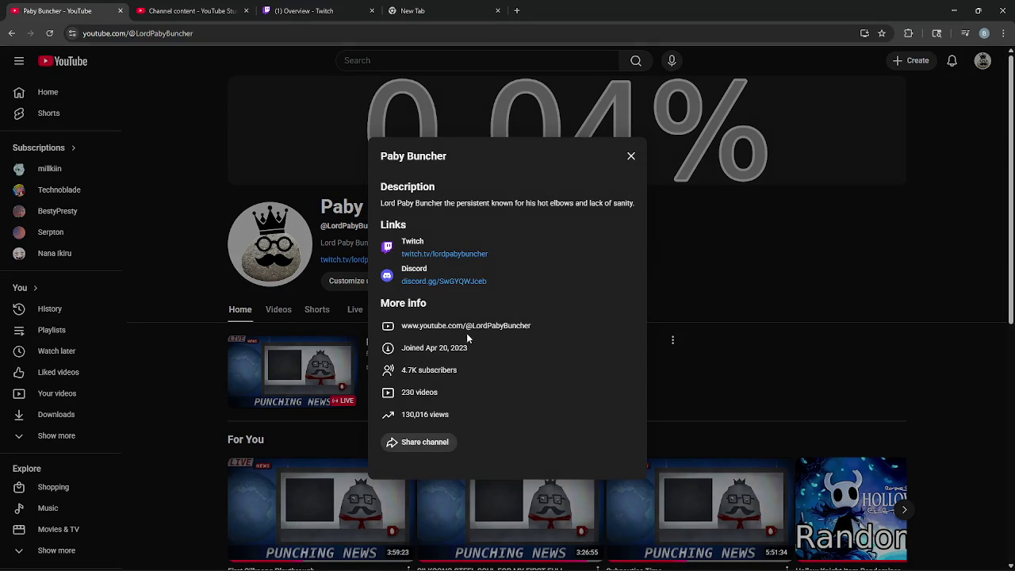
{"action": "left_click_drag", "start_coordinate": [449, 415], "coordinate": [401, 416]}
{"action": "left_click", "coordinate": [469, 415]}
{"action": "left_click", "coordinate": [469, 415]}
Close the channel page tab and bring up the stream chat window
{"action": "left_click", "coordinate": [120, 11]}
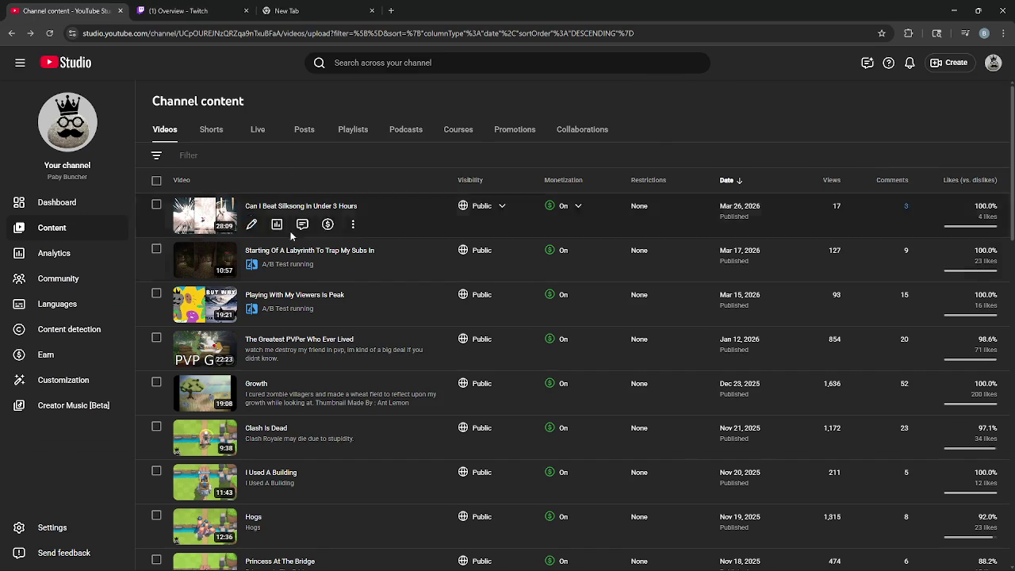
{"action": "scroll", "coordinate": [658, 277], "scroll_direction": "down", "scroll_amount": 5}
{"action": "scroll", "coordinate": [643, 278], "scroll_direction": "up", "scroll_amount": 5}
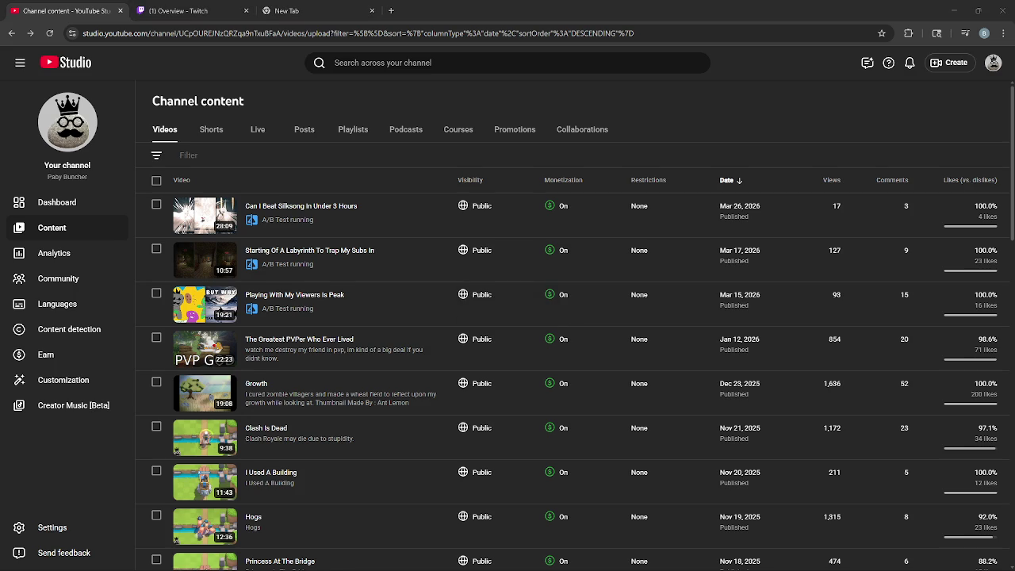
{"action": "left_click", "coordinate": [743, 129]}
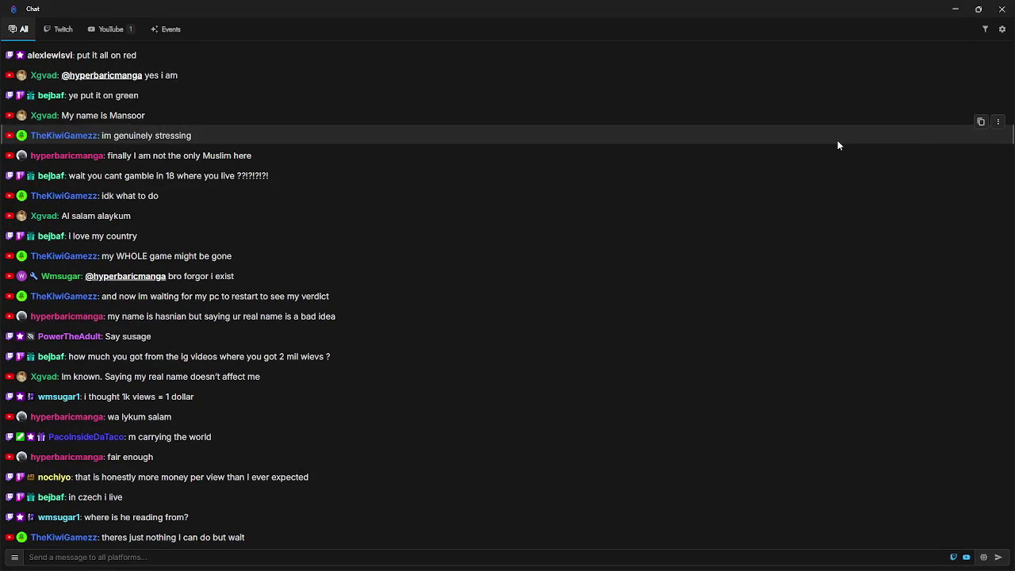
Restore the chat window to the upper right, then chart revenue on the Twitch Creator Dashboard
{"action": "left_click", "coordinate": [978, 8]}
{"action": "left_click_drag", "start_coordinate": [624, 142], "coordinate": [1014, 145]}
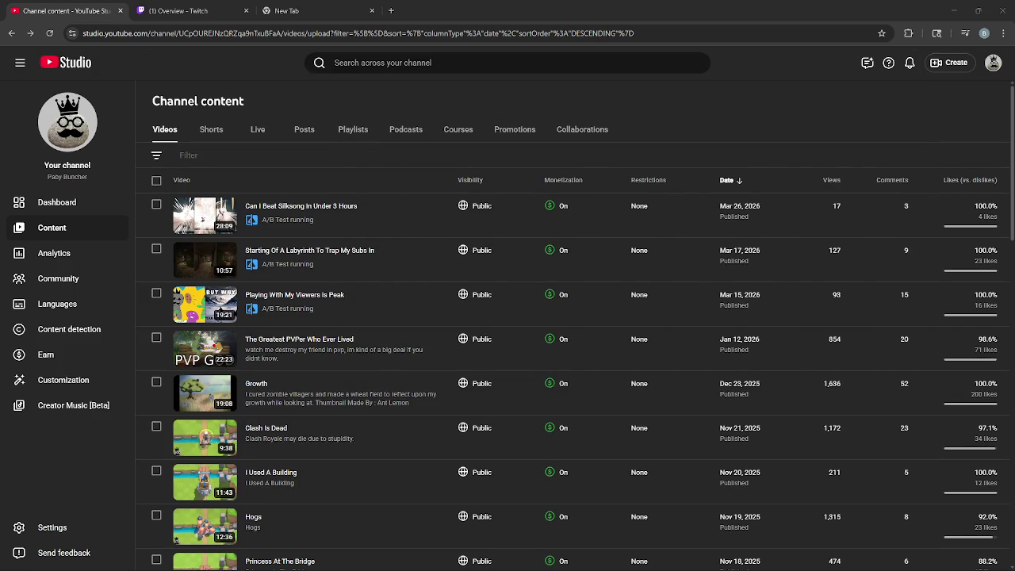
{"action": "left_click", "coordinate": [198, 10]}
{"action": "left_click", "coordinate": [665, 141]}
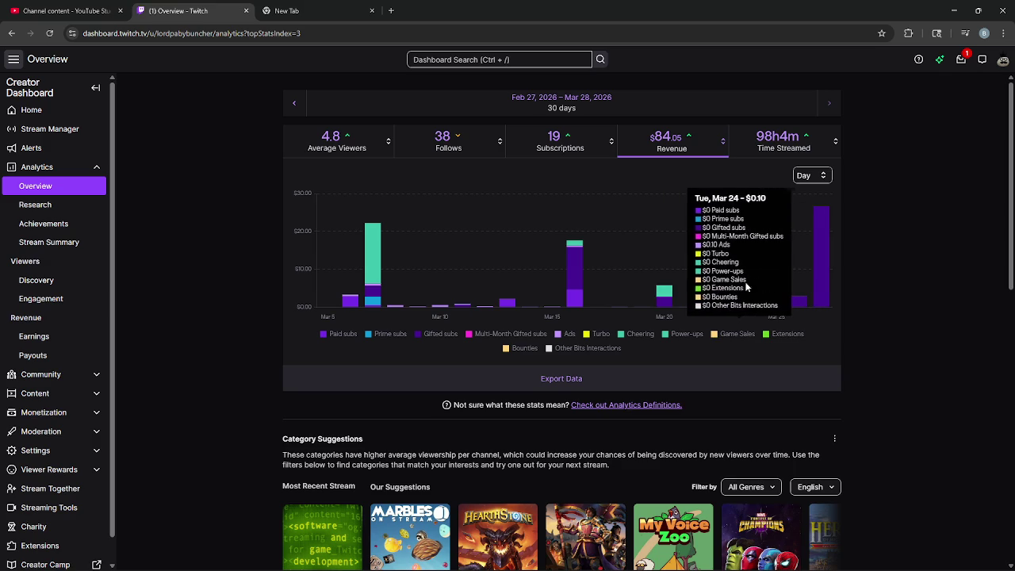
Check the 30-second ad minutes in Monetization > Ads, then return to Analytics > Overview
{"action": "left_click", "coordinate": [72, 376]}
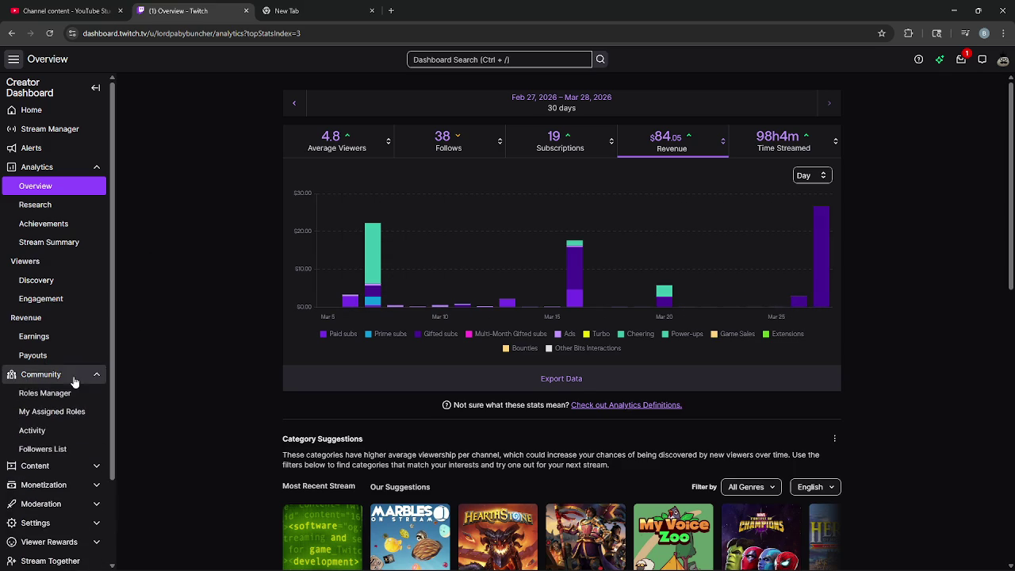
{"action": "left_click", "coordinate": [73, 376]}
{"action": "scroll", "coordinate": [72, 379], "scroll_direction": "down", "scroll_amount": 1}
{"action": "left_click", "coordinate": [63, 387]}
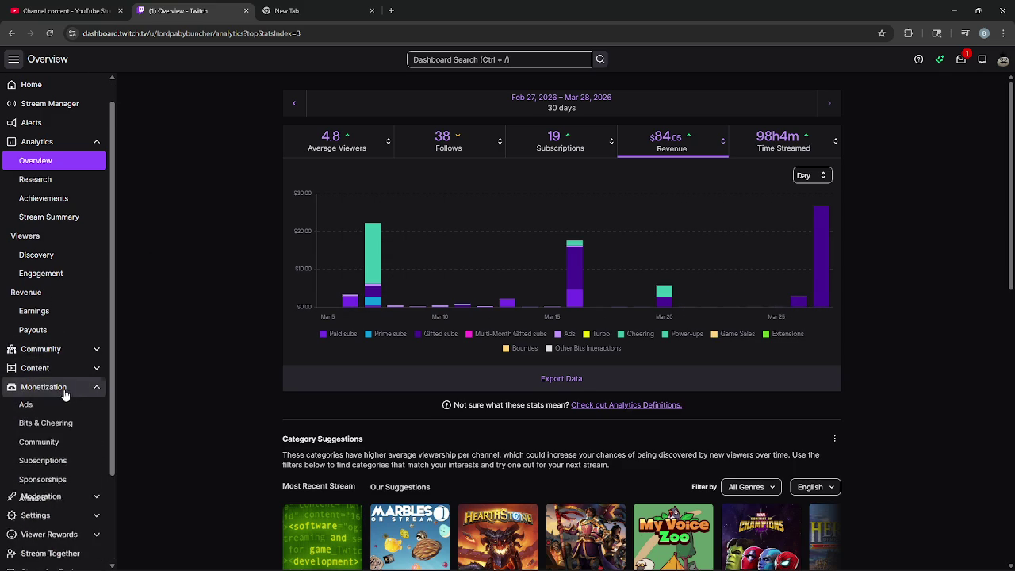
{"action": "left_click", "coordinate": [62, 406]}
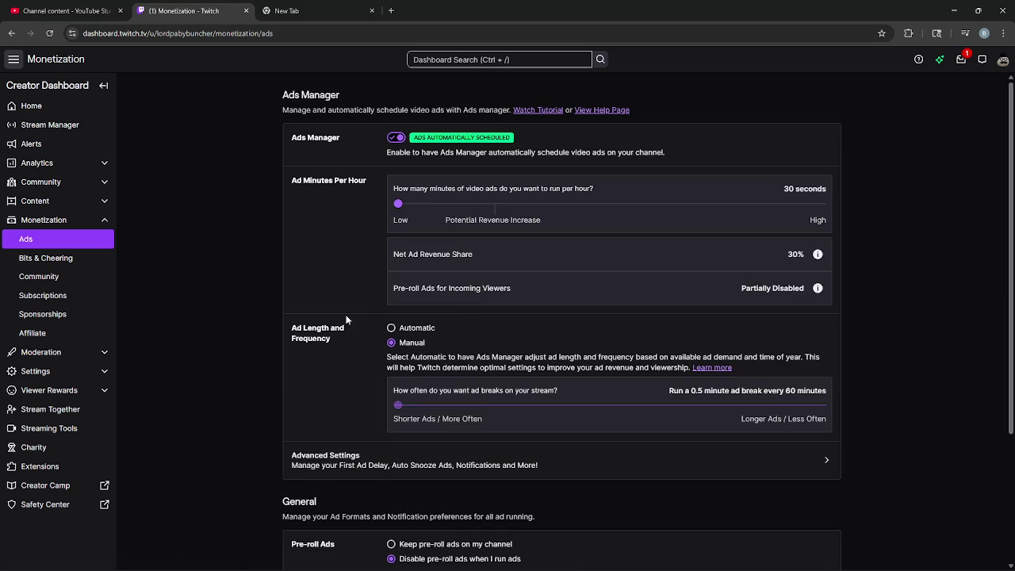
{"action": "triple_click", "coordinate": [872, 187]}
{"action": "left_click", "coordinate": [883, 206]}
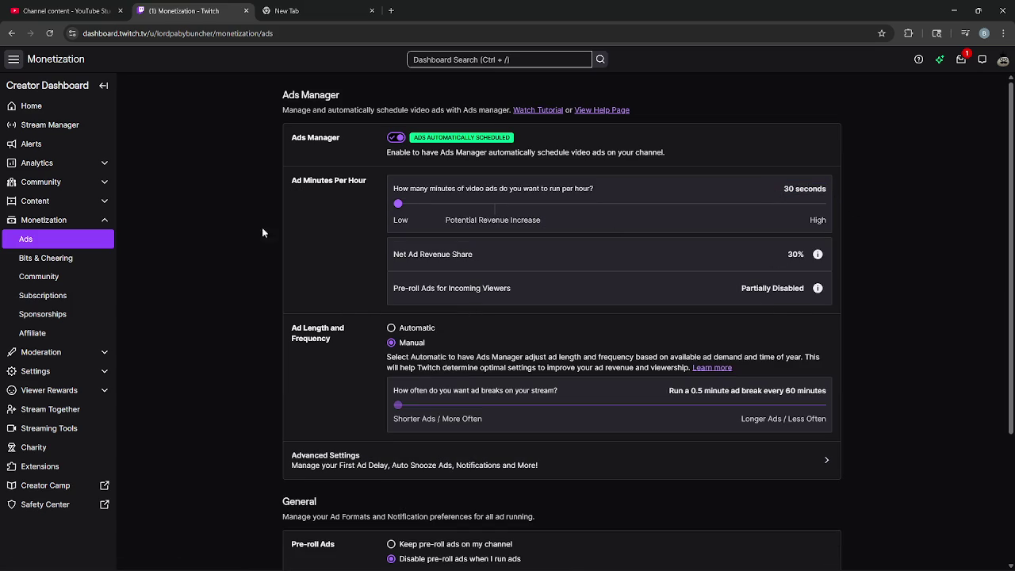
{"action": "left_click", "coordinate": [63, 162]}
{"action": "left_click", "coordinate": [64, 185]}
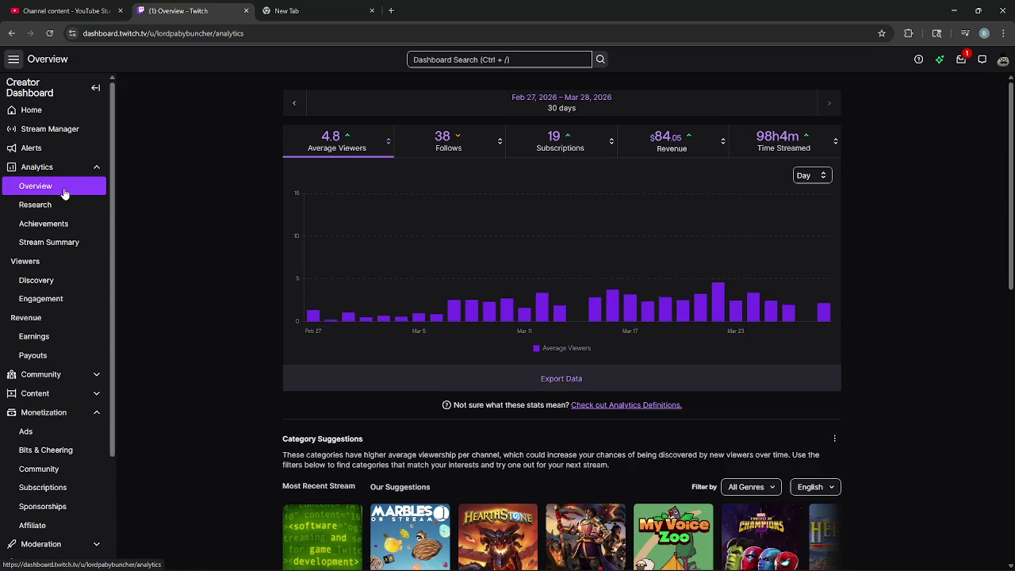
Chart Twitch's 30-day revenue ($84.05), inspect the Mar 28 bar, then return to YouTube Studio's content list
{"action": "left_click", "coordinate": [674, 147]}
{"action": "mouse_move", "coordinate": [824, 270]}
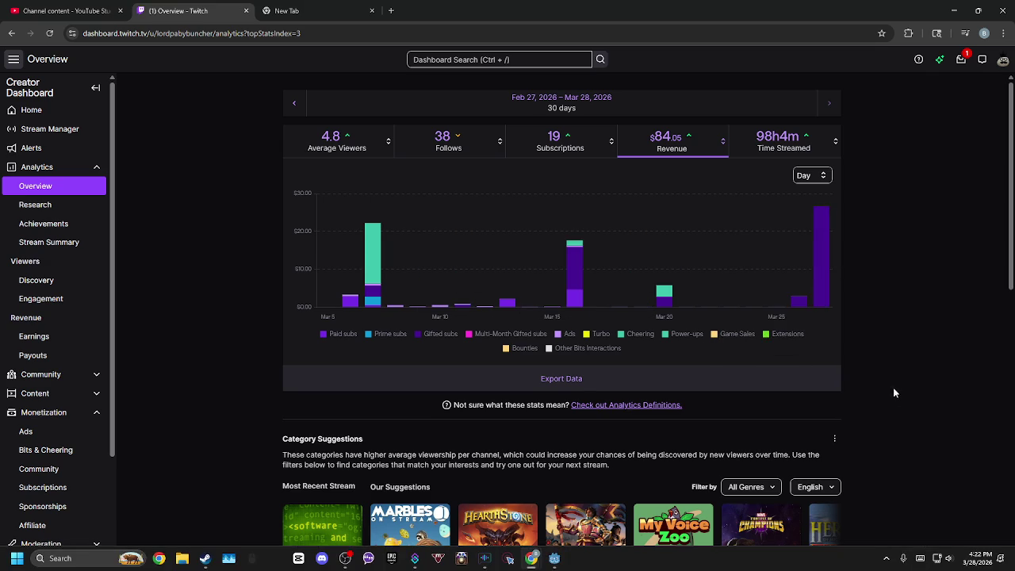
{"action": "mouse_move", "coordinate": [820, 251]}
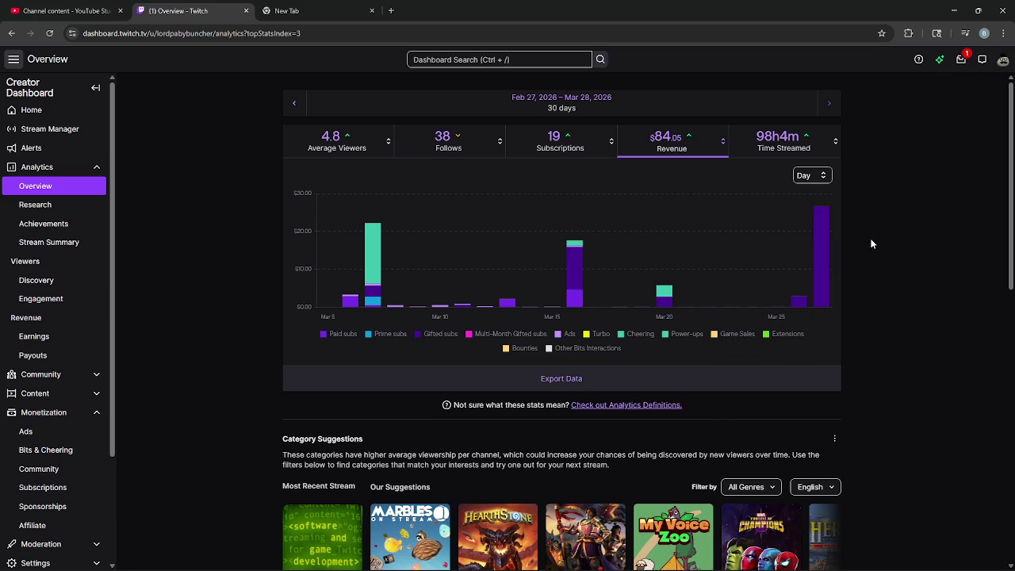
{"action": "key", "text": "alt+Tab"}
{"action": "key", "text": "ctrl+shift+Tab"}
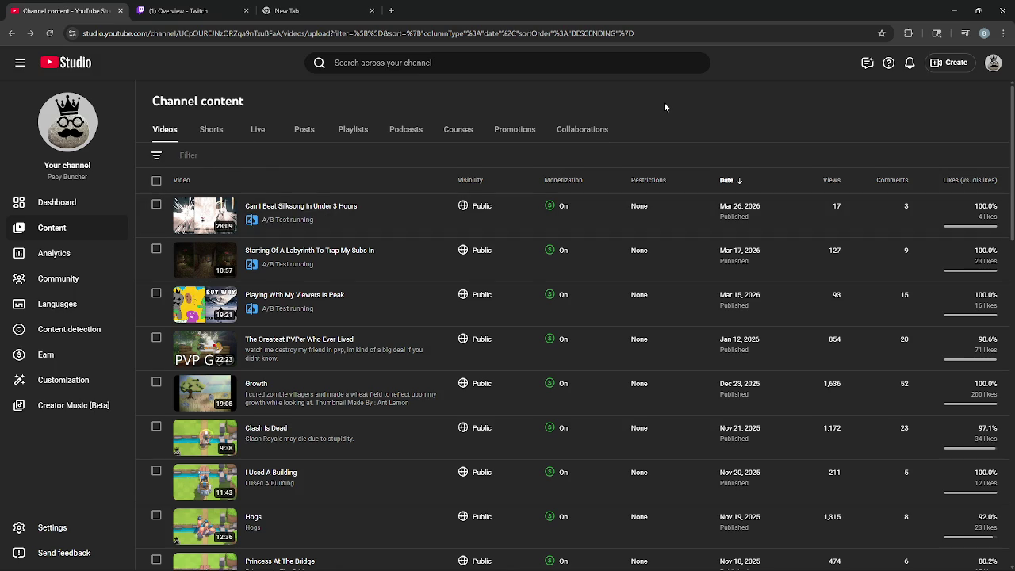
{"action": "scroll", "coordinate": [737, 111], "scroll_direction": "down", "scroll_amount": 5}
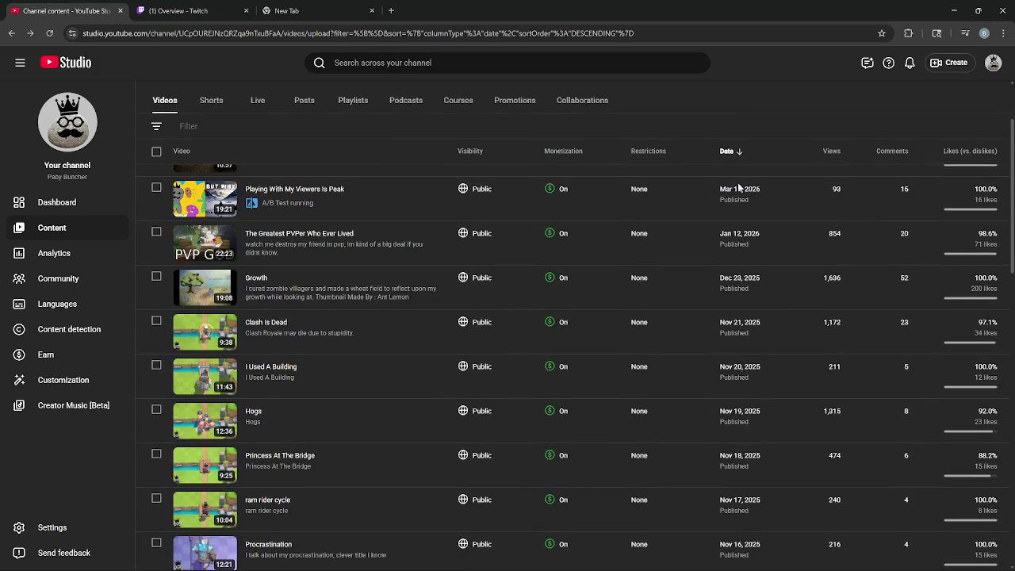
{"action": "scroll", "coordinate": [744, 211], "scroll_direction": "up", "scroll_amount": 5}
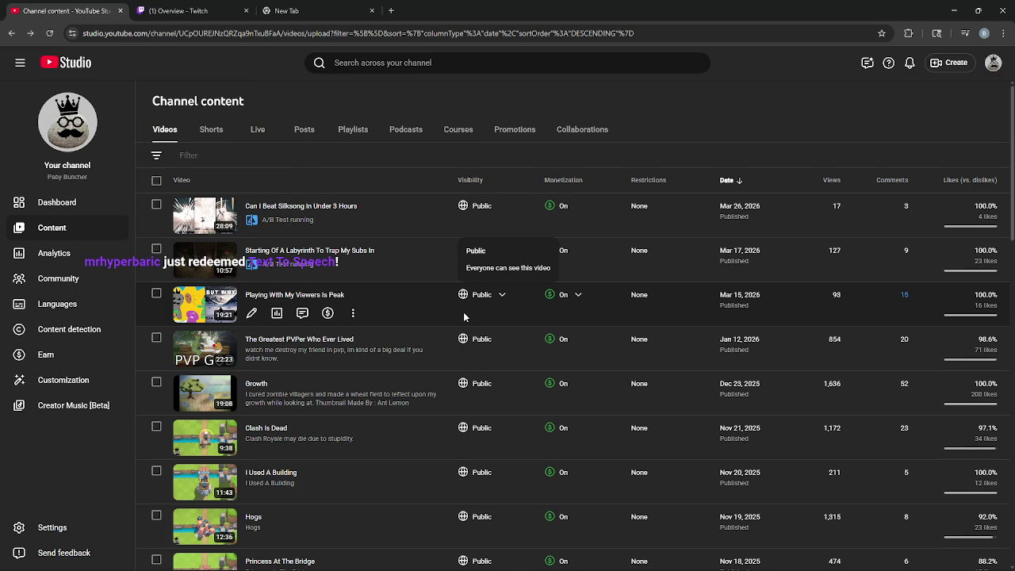
Toggle the Twitch analytics chart between daily average viewers and daily revenue
{"action": "left_click", "coordinate": [183, 10]}
{"action": "left_click", "coordinate": [337, 143]}
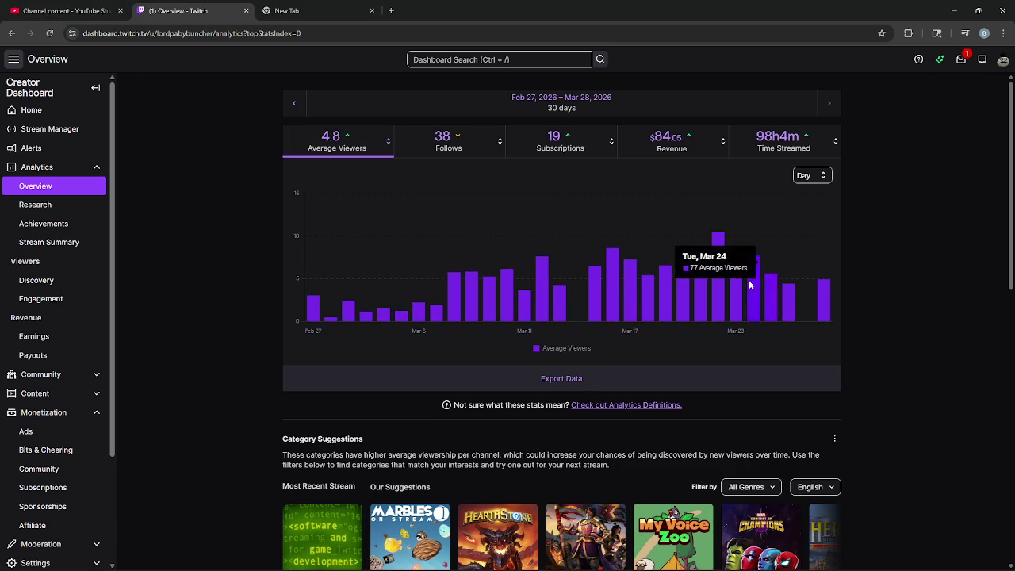
{"action": "left_click", "coordinate": [677, 139]}
{"action": "left_click", "coordinate": [333, 147]}
{"action": "left_click", "coordinate": [671, 141]}
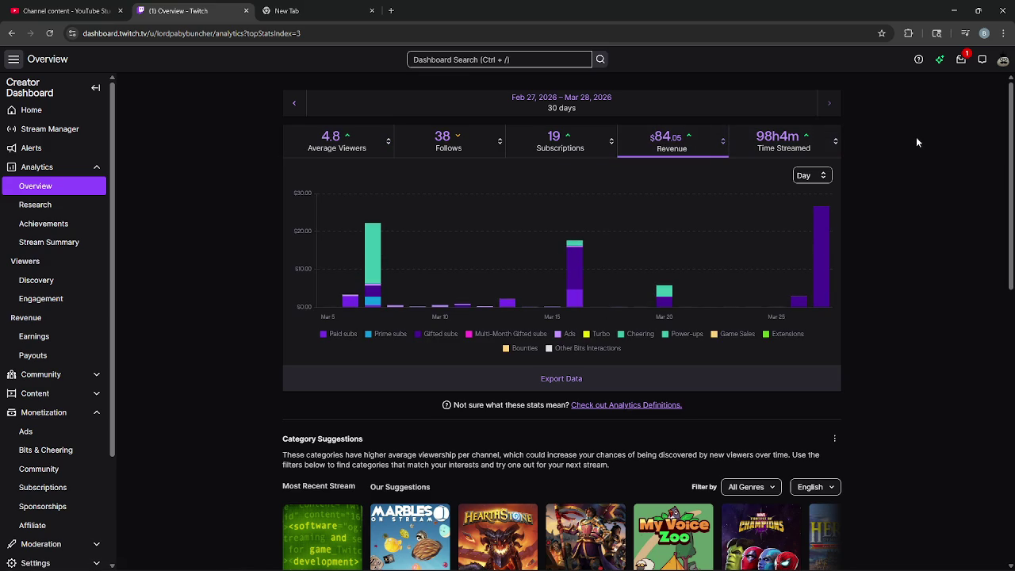
Compare the time streamed and revenue charts, then close the Twitch analytics tab
{"action": "left_click", "coordinate": [785, 143]}
{"action": "left_click", "coordinate": [680, 149]}
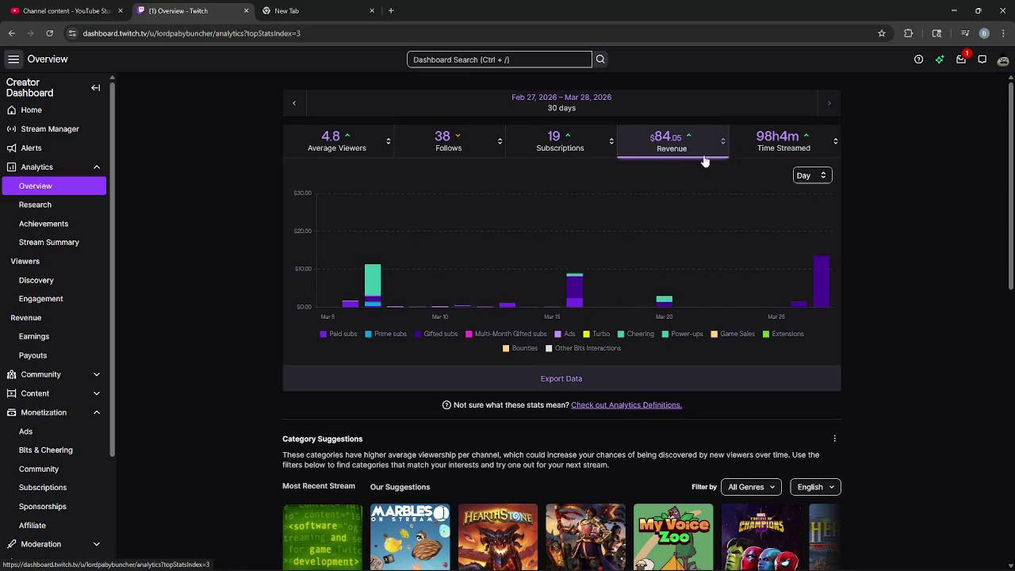
{"action": "left_click", "coordinate": [762, 155]}
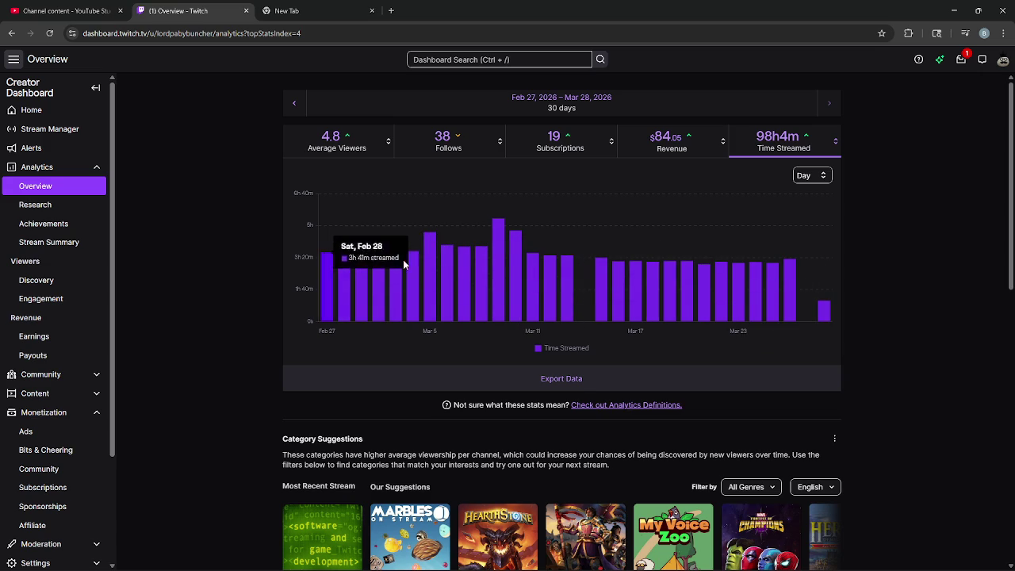
{"action": "left_click", "coordinate": [672, 142]}
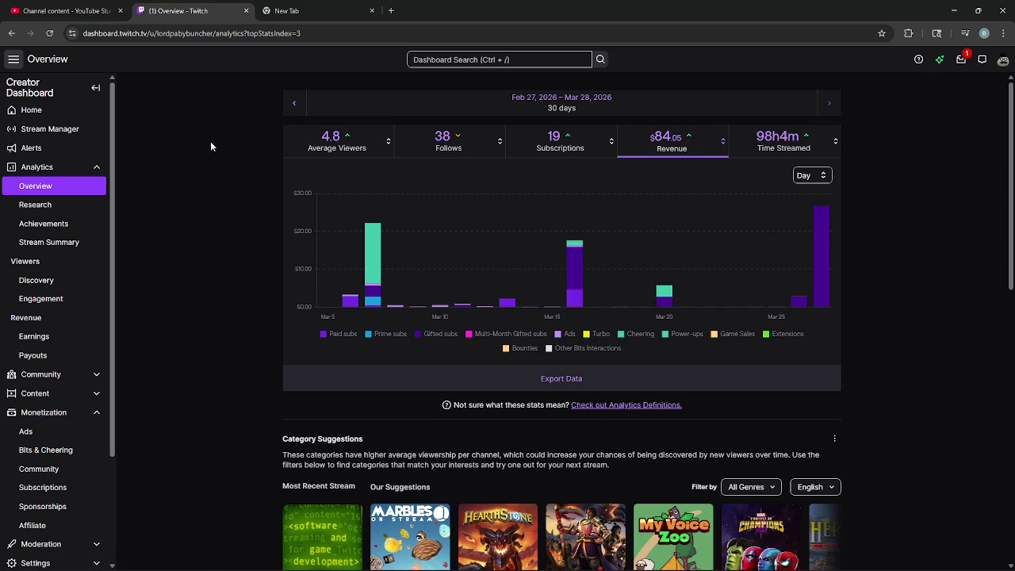
{"action": "left_click", "coordinate": [97, 8]}
{"action": "left_click", "coordinate": [245, 10]}
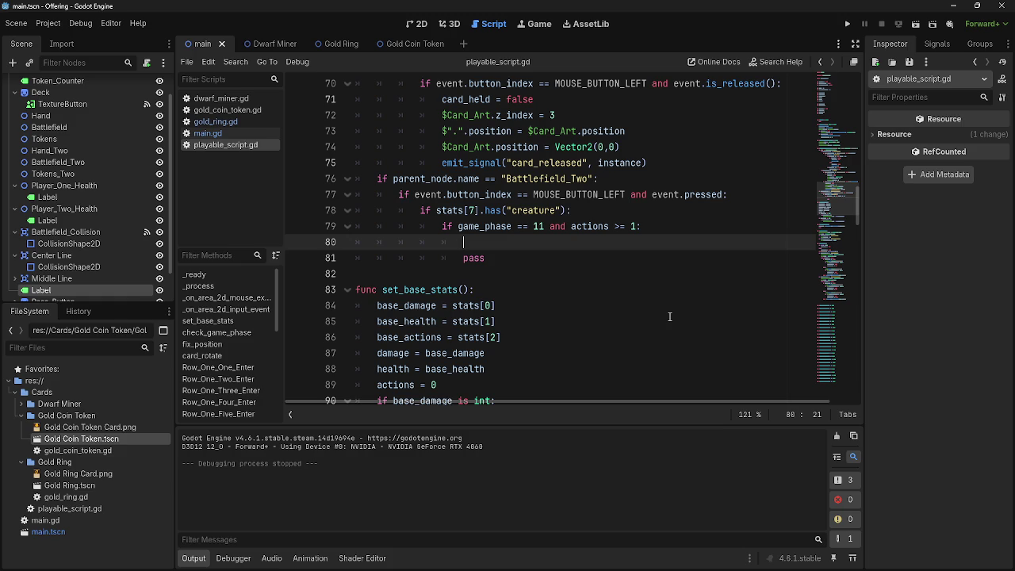
{"action": "scroll", "coordinate": [669, 317], "scroll_direction": "up", "scroll_amount": 4}
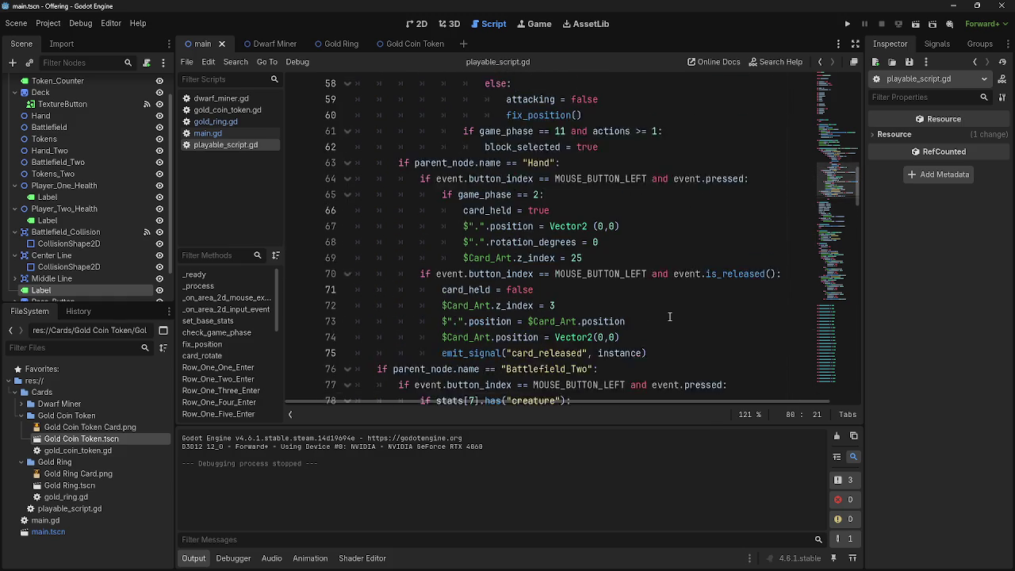
{"action": "scroll", "coordinate": [669, 316], "scroll_direction": "up", "scroll_amount": 3}
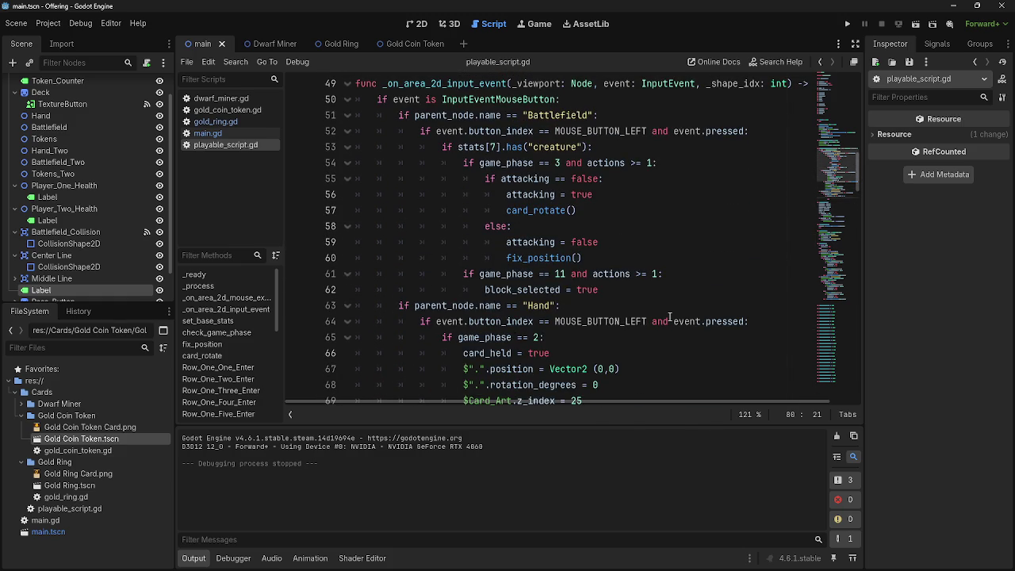
{"action": "scroll", "coordinate": [669, 316], "scroll_direction": "down", "scroll_amount": 8}
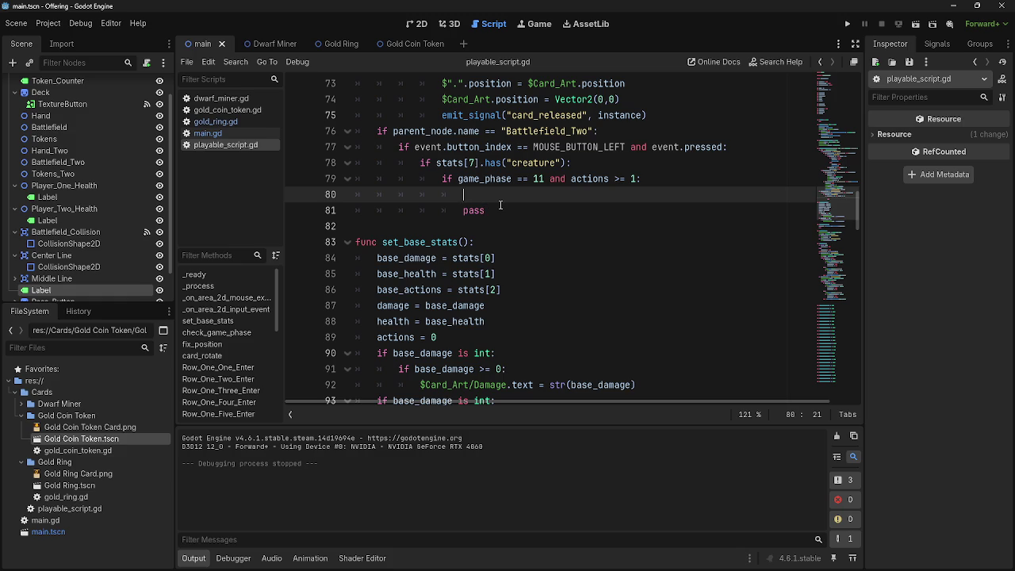
{"action": "mouse_move", "coordinate": [500, 205]}
{"action": "left_mouse_down"}
{"action": "mouse_move", "coordinate": [479, 198]}
{"action": "mouse_move", "coordinate": [510, 206]}
{"action": "mouse_move", "coordinate": [472, 191]}
{"action": "mouse_move", "coordinate": [489, 189]}
{"action": "mouse_move", "coordinate": [498, 214]}
{"action": "mouse_move", "coordinate": [478, 200]}
{"action": "mouse_move", "coordinate": [503, 209]}
{"action": "left_mouse_up"}
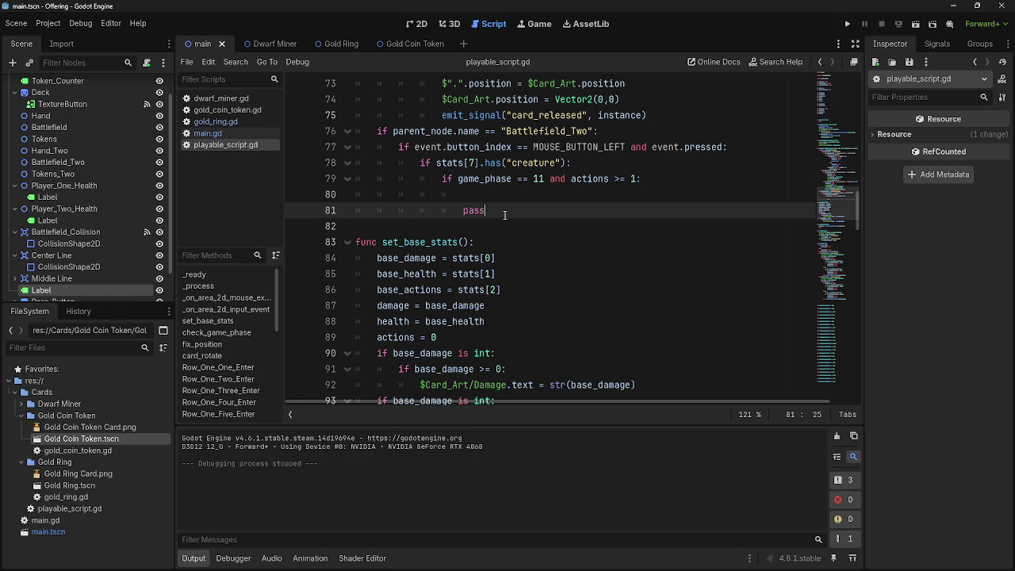
{"action": "key", "text": "alt+Tab"}
{"action": "left_click", "coordinate": [496, 195]}
{"action": "left_click", "coordinate": [507, 210]}
{"action": "left_click", "coordinate": [516, 198]}
{"action": "left_click", "coordinate": [516, 204]}
{"action": "scroll", "coordinate": [516, 205], "scroll_direction": "up", "scroll_amount": 5}
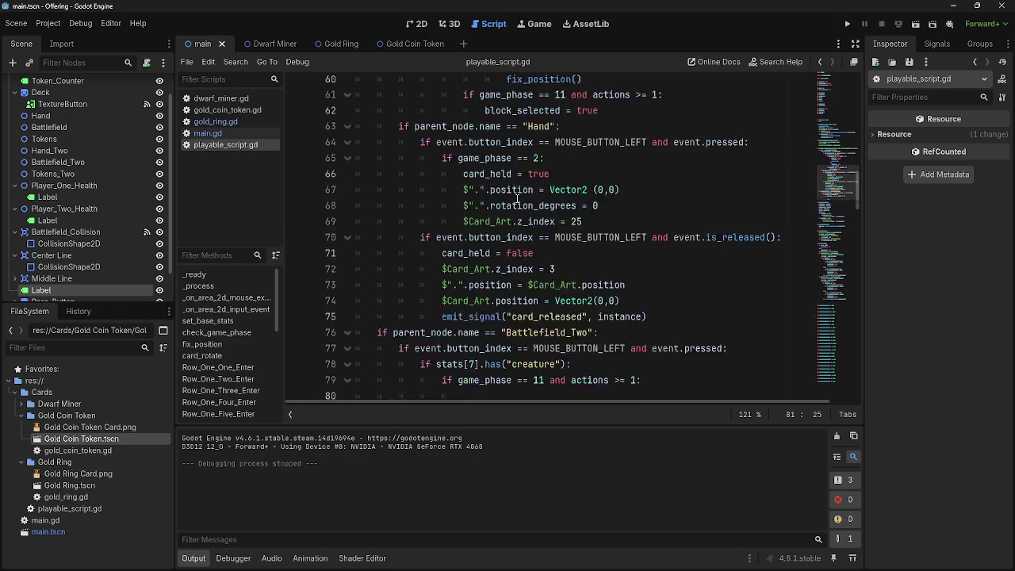
{"action": "scroll", "coordinate": [553, 292], "scroll_direction": "down", "scroll_amount": 3}
{"action": "left_click", "coordinate": [554, 291]}
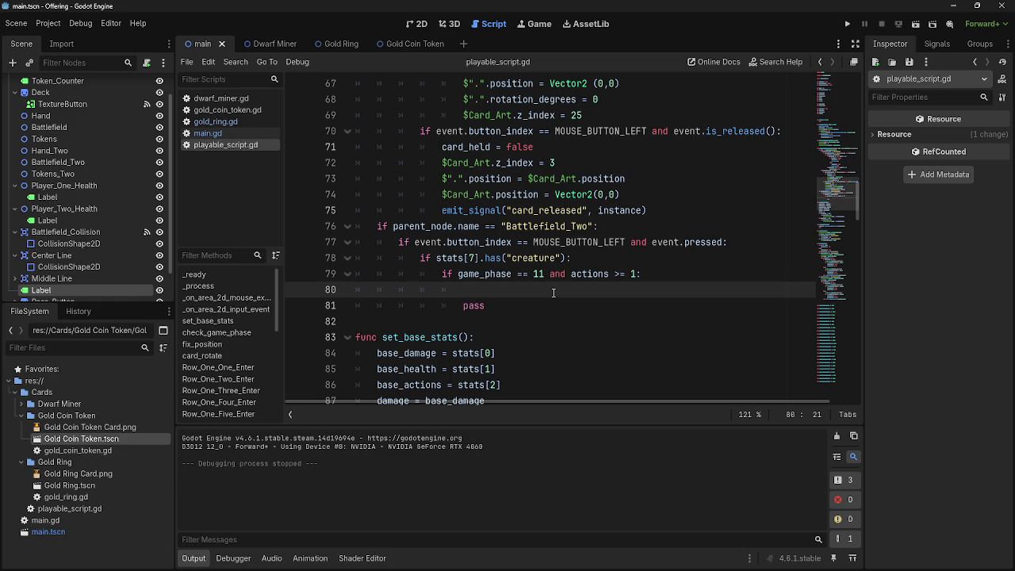
{"action": "key", "text": "alt+Tab"}
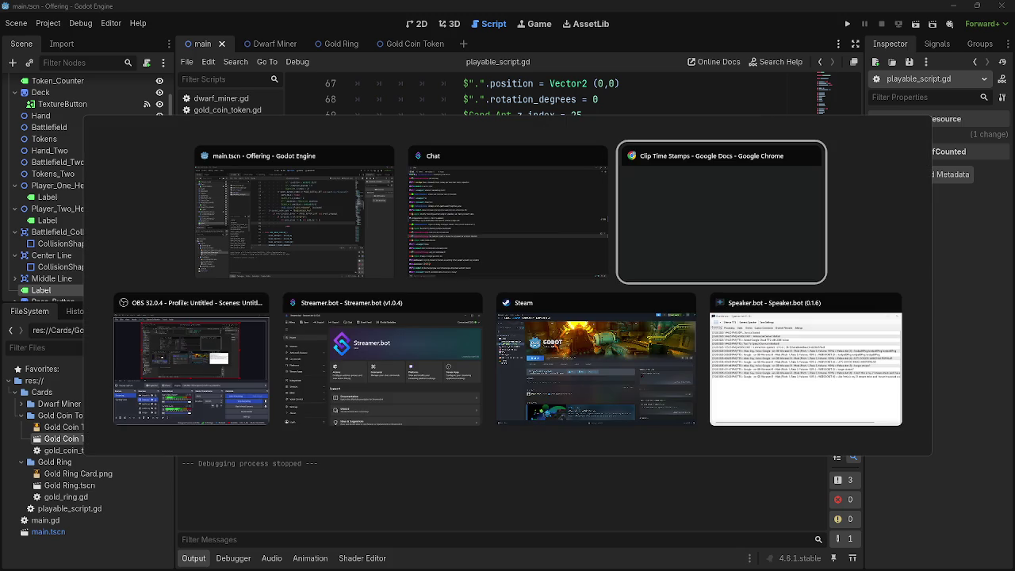
{"action": "key", "text": "Escape"}
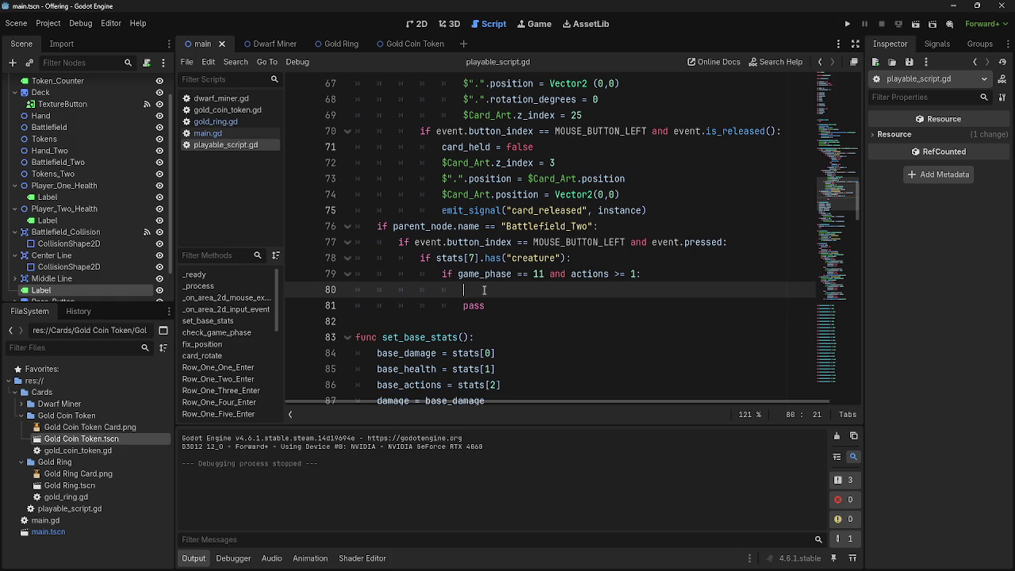
Scroll through playable_script.gd, visiting line 43 and the variable declarations near line 29
{"action": "scroll", "coordinate": [484, 290], "scroll_direction": "up", "scroll_amount": 3}
{"action": "scroll", "coordinate": [531, 304], "scroll_direction": "down", "scroll_amount": 3}
{"action": "scroll", "coordinate": [524, 298], "scroll_direction": "up", "scroll_amount": 12}
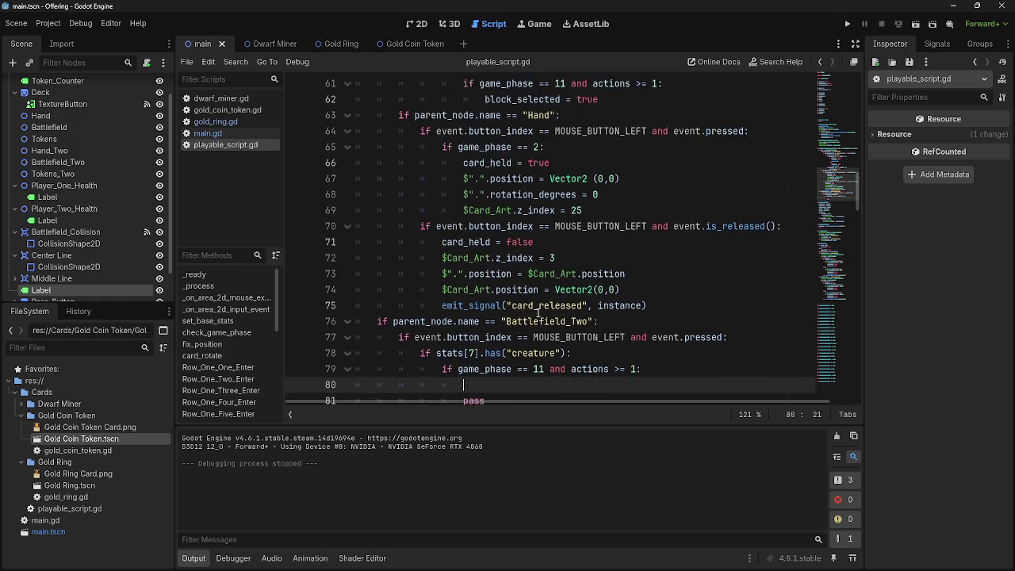
{"action": "left_click", "coordinate": [517, 273]}
{"action": "scroll", "coordinate": [517, 274], "scroll_direction": "up", "scroll_amount": 5}
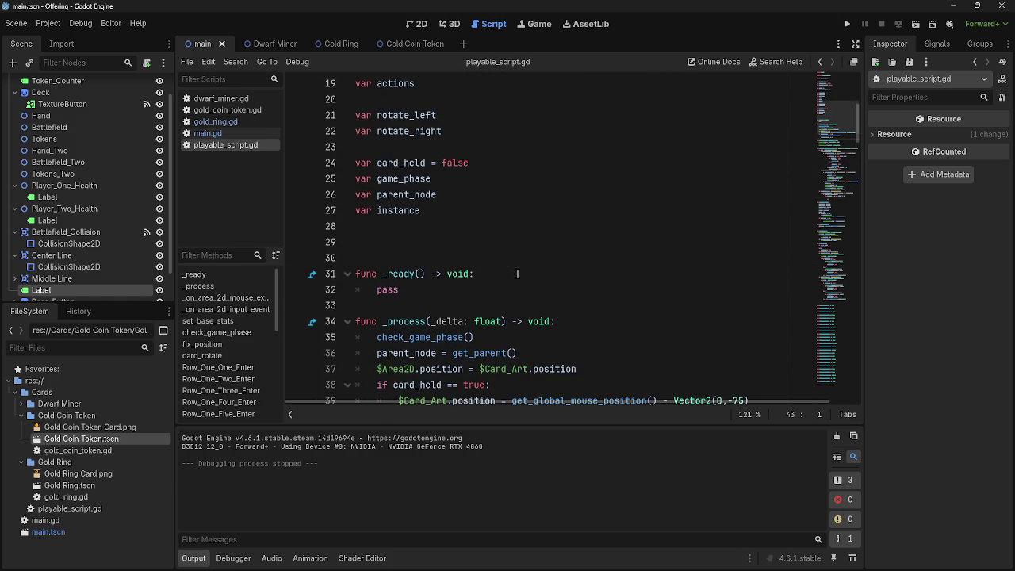
{"action": "left_click", "coordinate": [460, 267]}
{"action": "scroll", "coordinate": [466, 321], "scroll_direction": "up", "scroll_amount": 6}
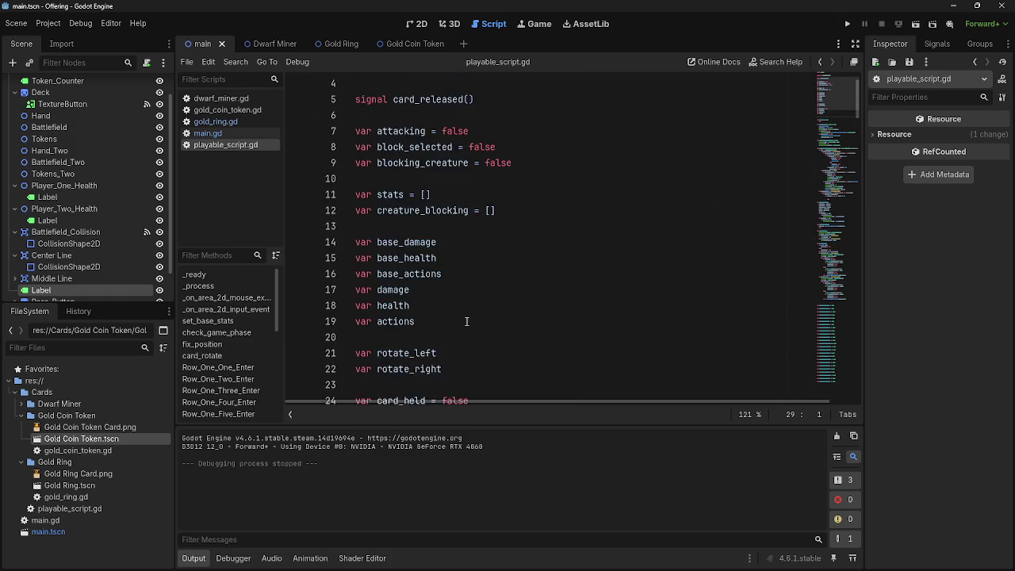
{"action": "scroll", "coordinate": [466, 321], "scroll_direction": "down", "scroll_amount": 12}
{"action": "scroll", "coordinate": [466, 321], "scroll_direction": "down", "scroll_amount": 4}
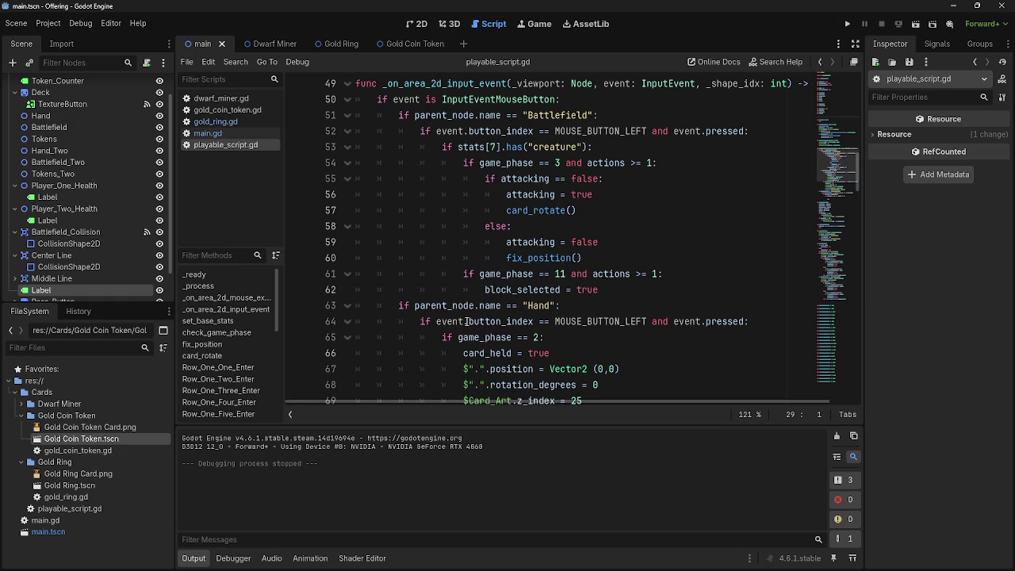
Go to the Battlefield_Two branch's blank line 80 and view the actions documentation on line 79
{"action": "mouse_move", "coordinate": [467, 322]}
{"action": "left_click", "coordinate": [646, 238]}
{"action": "scroll", "coordinate": [589, 221], "scroll_direction": "down", "scroll_amount": 8}
{"action": "left_click", "coordinate": [564, 200]}
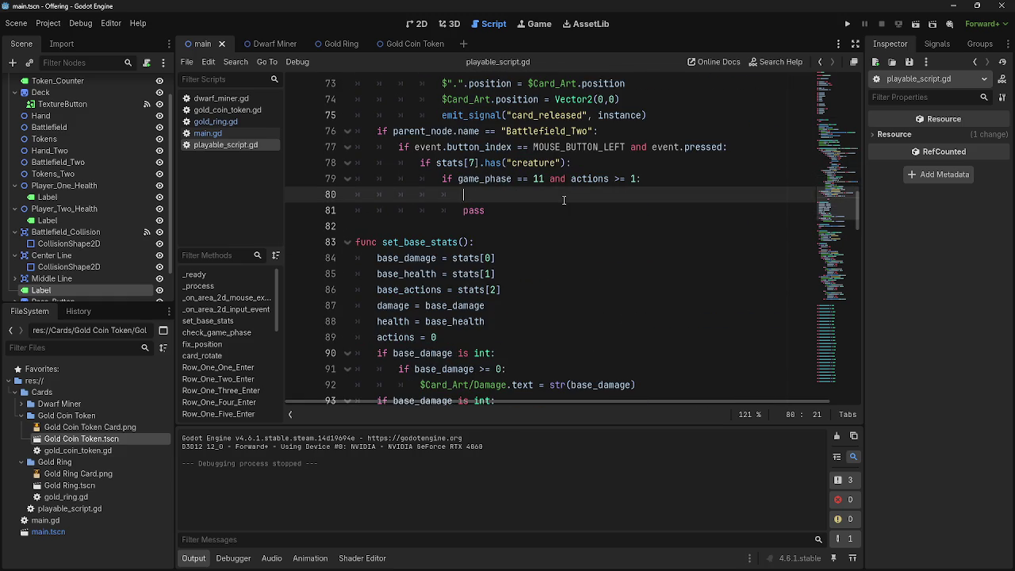
{"action": "scroll", "coordinate": [564, 200], "scroll_direction": "up", "scroll_amount": 6}
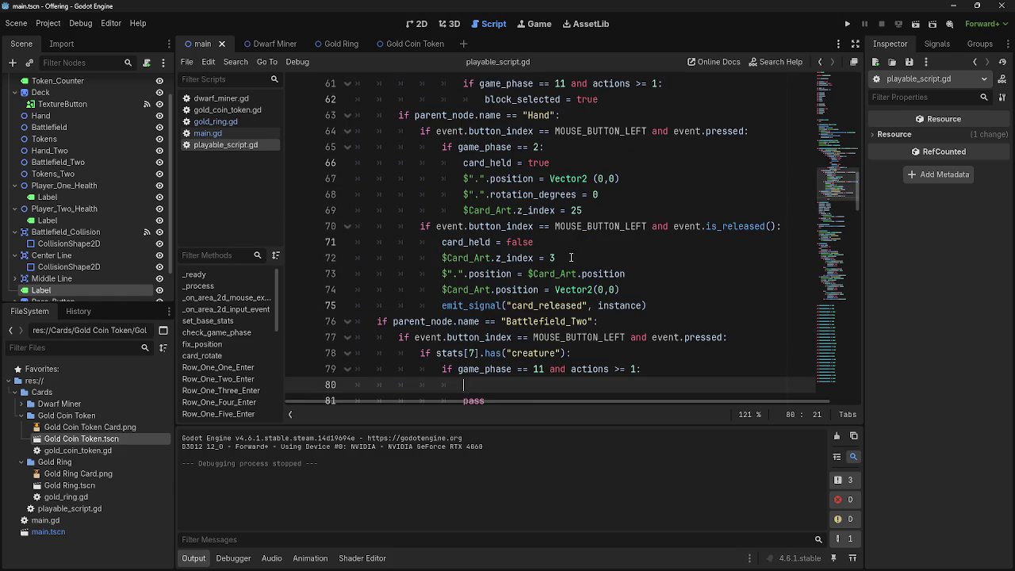
{"action": "scroll", "coordinate": [571, 257], "scroll_direction": "down", "scroll_amount": 2}
{"action": "scroll", "coordinate": [571, 257], "scroll_direction": "up", "scroll_amount": 4}
{"action": "scroll", "coordinate": [573, 258], "scroll_direction": "down", "scroll_amount": 7}
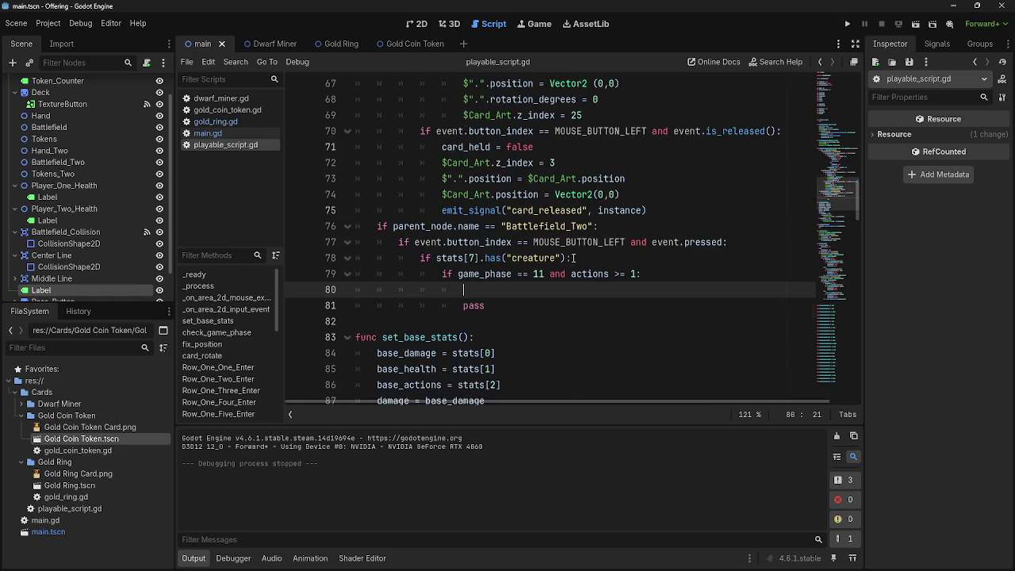
{"action": "scroll", "coordinate": [574, 258], "scroll_direction": "up", "scroll_amount": 1}
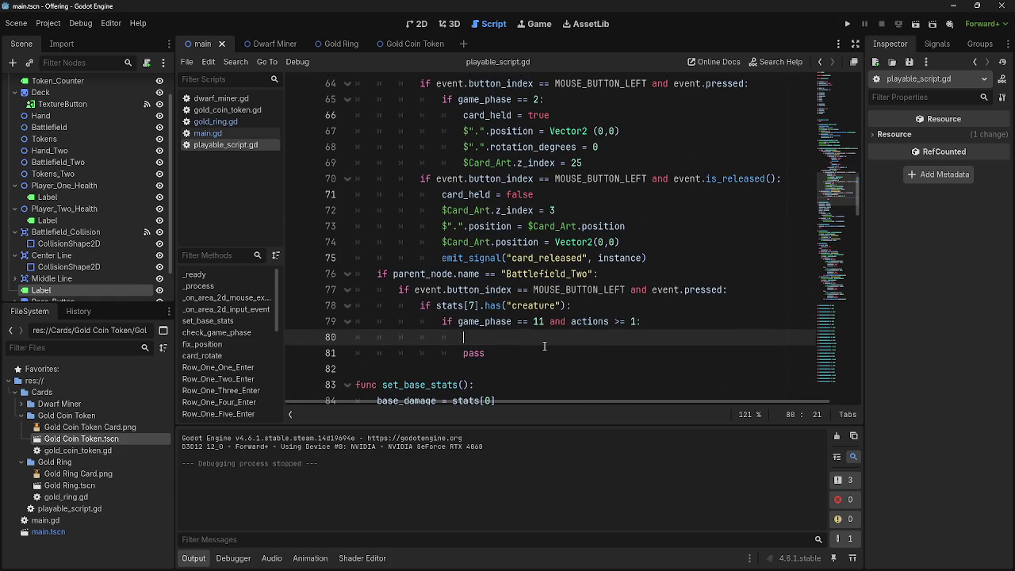
{"action": "left_click", "coordinate": [588, 321]}
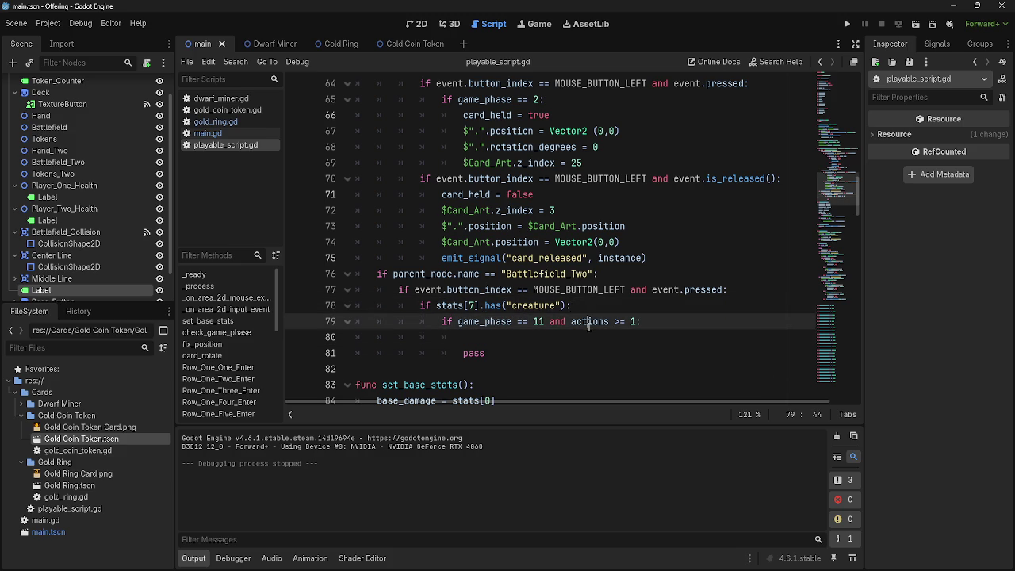
{"action": "mouse_move", "coordinate": [588, 326]}
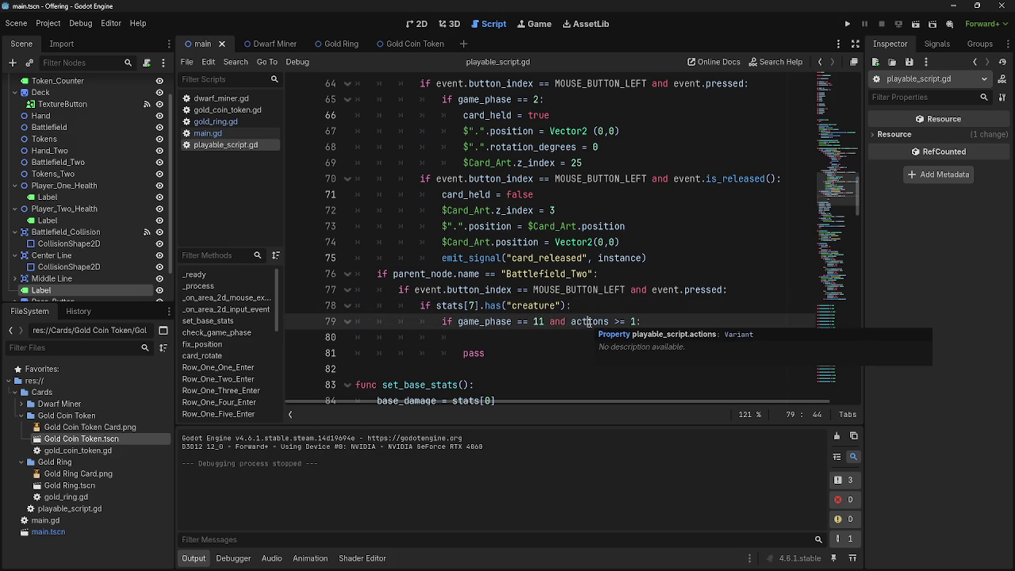
{"action": "scroll", "coordinate": [588, 321], "scroll_direction": "up", "scroll_amount": 10}
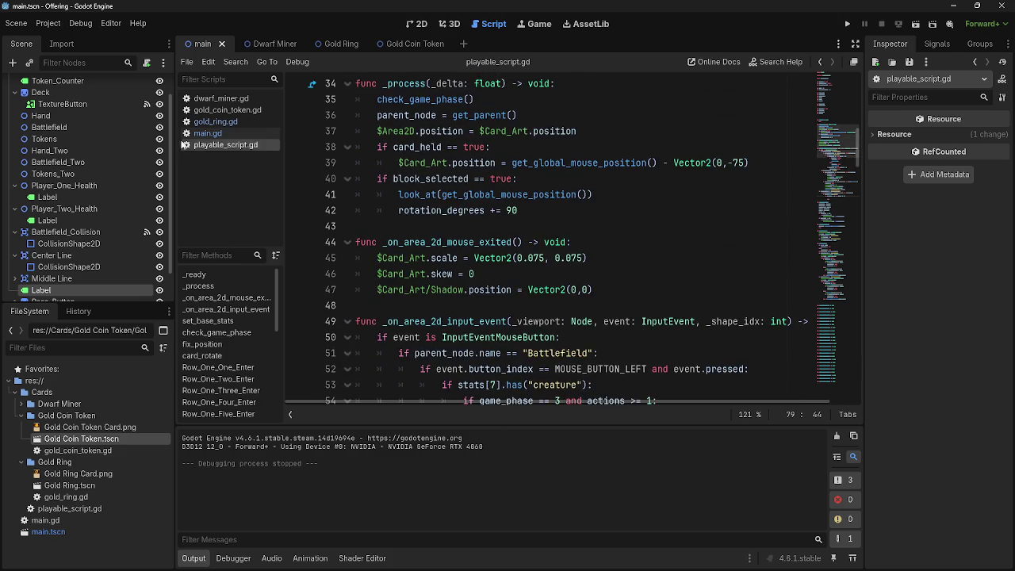
Open main.gd and look over its empty lines 25 and 11
{"action": "left_click", "coordinate": [207, 134]}
{"action": "scroll", "coordinate": [572, 215], "scroll_direction": "up", "scroll_amount": 5}
{"action": "scroll", "coordinate": [433, 147], "scroll_direction": "down", "scroll_amount": 5}
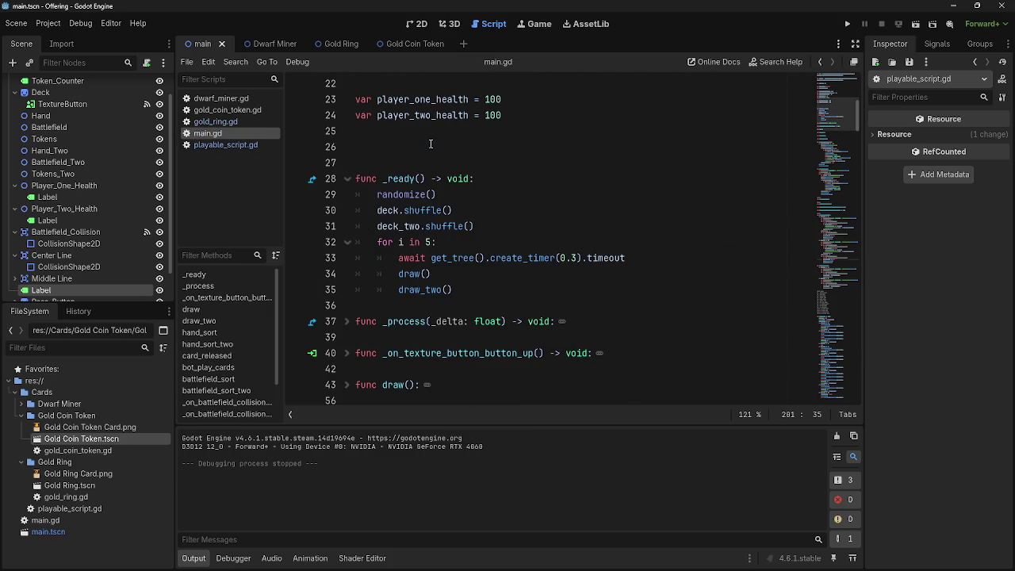
{"action": "left_click", "coordinate": [434, 145]}
{"action": "scroll", "coordinate": [435, 146], "scroll_direction": "up", "scroll_amount": 5}
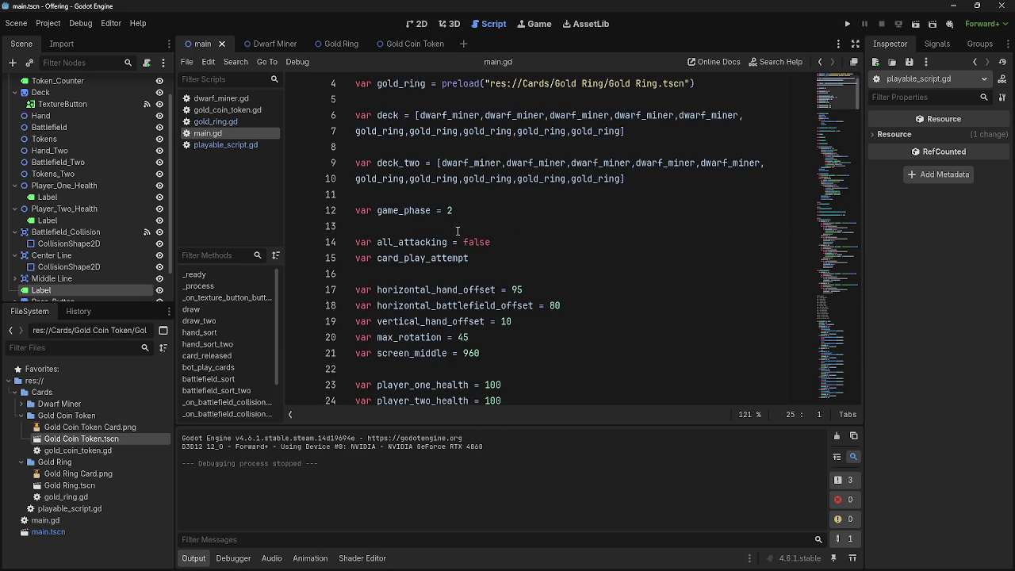
{"action": "left_click", "coordinate": [445, 243]}
{"action": "key", "text": "Return"}
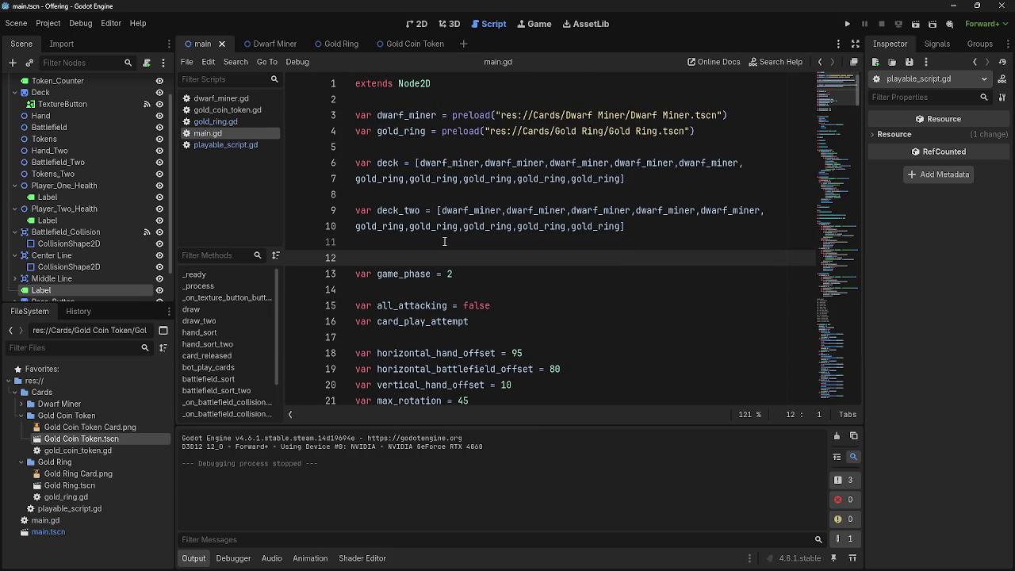
{"action": "key", "text": "BackSpace"}
Add the comment '#game is game' on a new line 4 below the dwarf_miner preload
{"action": "left_click", "coordinate": [744, 112]}
{"action": "key", "text": "Return"}
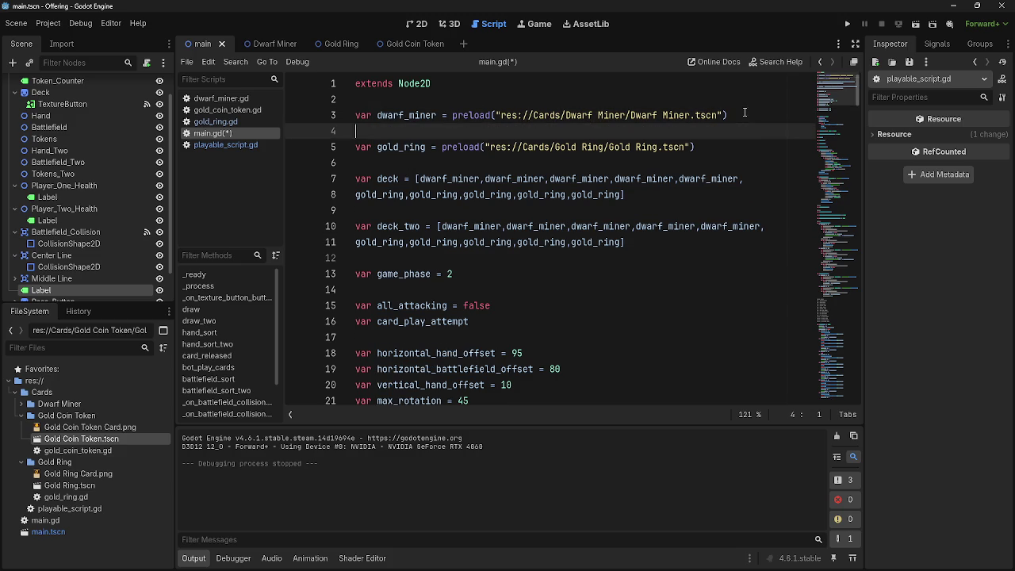
{"action": "type", "text": "#game is game"}
{"action": "left_click", "coordinate": [556, 167]}
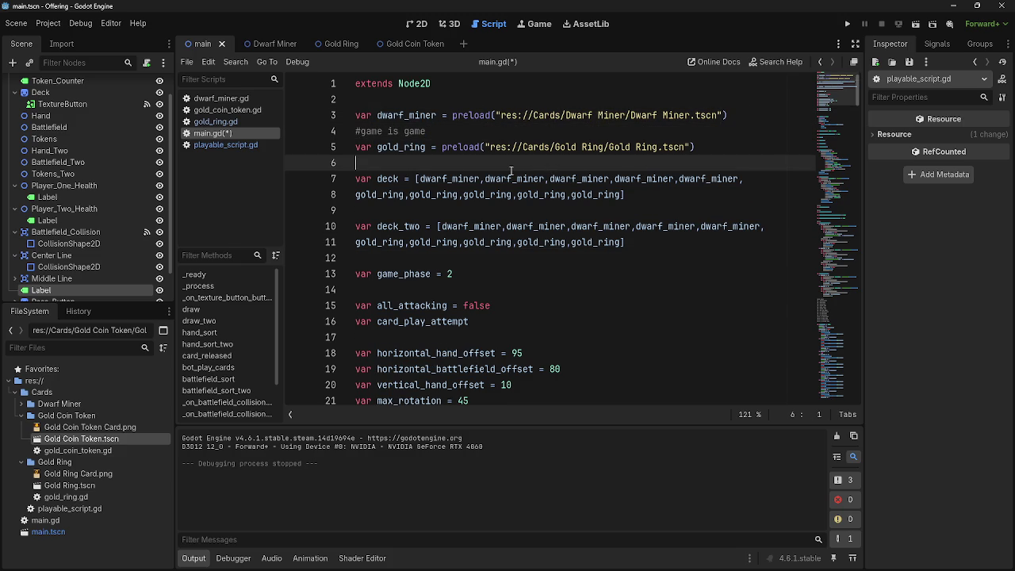
{"action": "left_click", "coordinate": [361, 131]}
{"action": "left_click", "coordinate": [467, 161]}
{"action": "left_click", "coordinate": [469, 132]}
{"action": "key", "text": "shift+Home"}
Finalize the line 4 comment in main.gd and save the file
{"action": "left_click", "coordinate": [475, 162]}
{"action": "scroll", "coordinate": [511, 250], "scroll_direction": "down", "scroll_amount": 1}
{"action": "scroll", "coordinate": [511, 250], "scroll_direction": "down", "scroll_amount": 2}
{"action": "scroll", "coordinate": [511, 250], "scroll_direction": "up", "scroll_amount": 3}
{"action": "left_click_drag", "start_coordinate": [432, 131], "coordinate": [304, 129]}
{"action": "key", "text": "ctrl+z"}
Return to playable_script.gd and place the caret at the end of line 42
{"action": "left_click", "coordinate": [225, 144]}
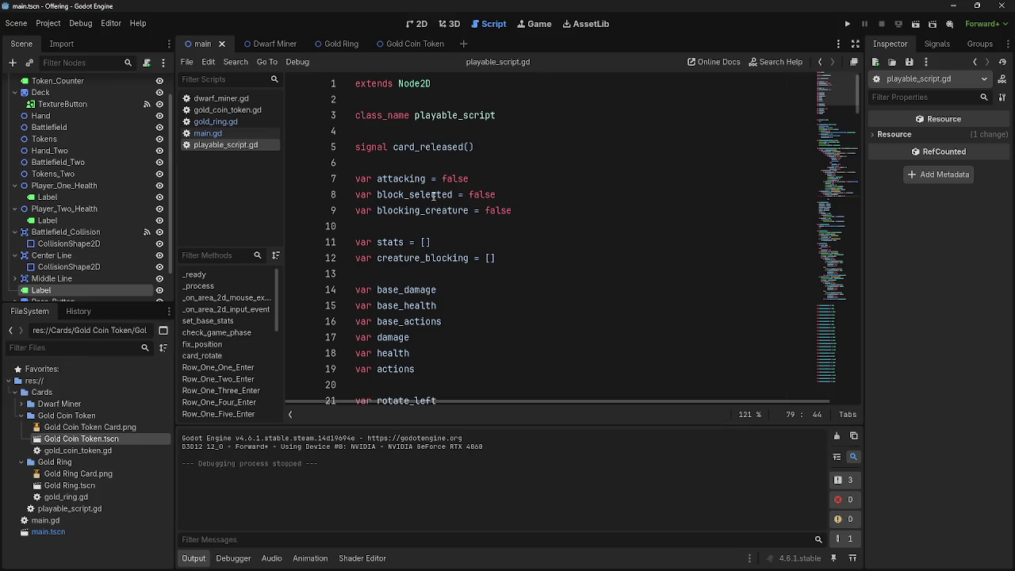
{"action": "scroll", "coordinate": [418, 245], "scroll_direction": "down", "scroll_amount": 5}
{"action": "scroll", "coordinate": [418, 245], "scroll_direction": "down", "scroll_amount": 3}
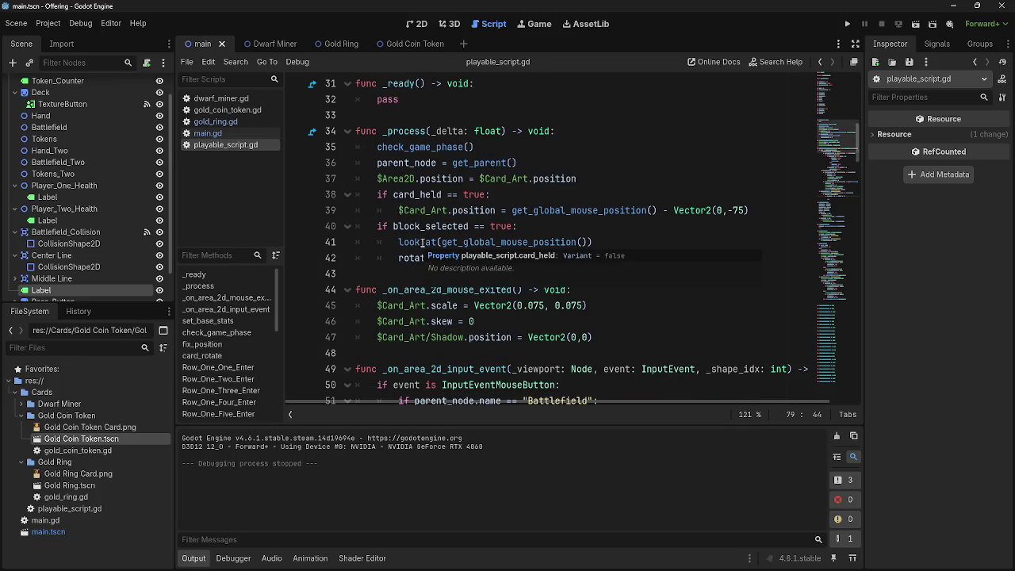
{"action": "left_click", "coordinate": [621, 275]}
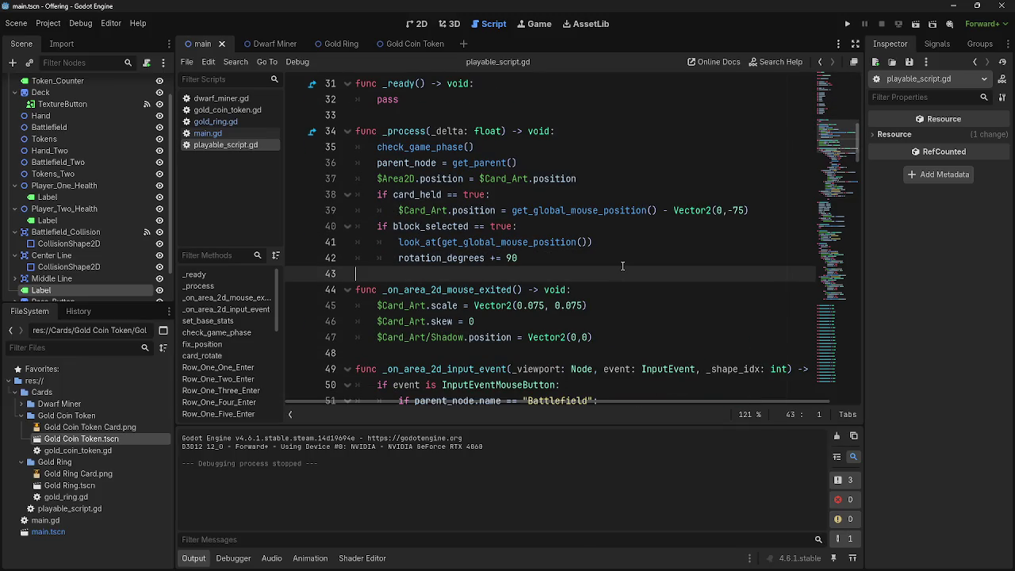
{"action": "left_click", "coordinate": [622, 265]}
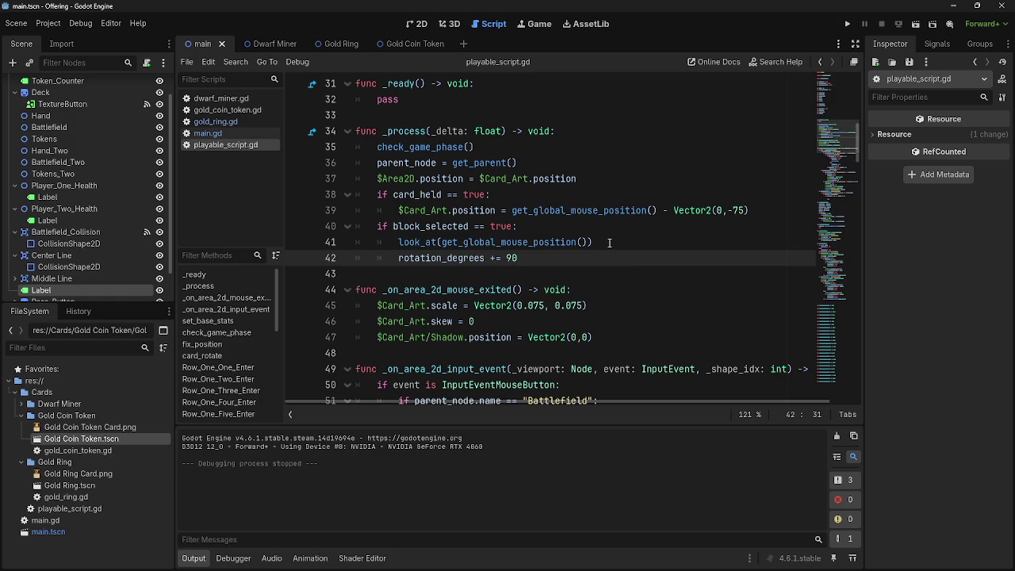
Recheck the line 4 comment in main.gd, then go to empty line 48 of playable_script.gd
{"action": "left_click", "coordinate": [208, 133]}
{"action": "scroll", "coordinate": [522, 224], "scroll_direction": "up", "scroll_amount": 15}
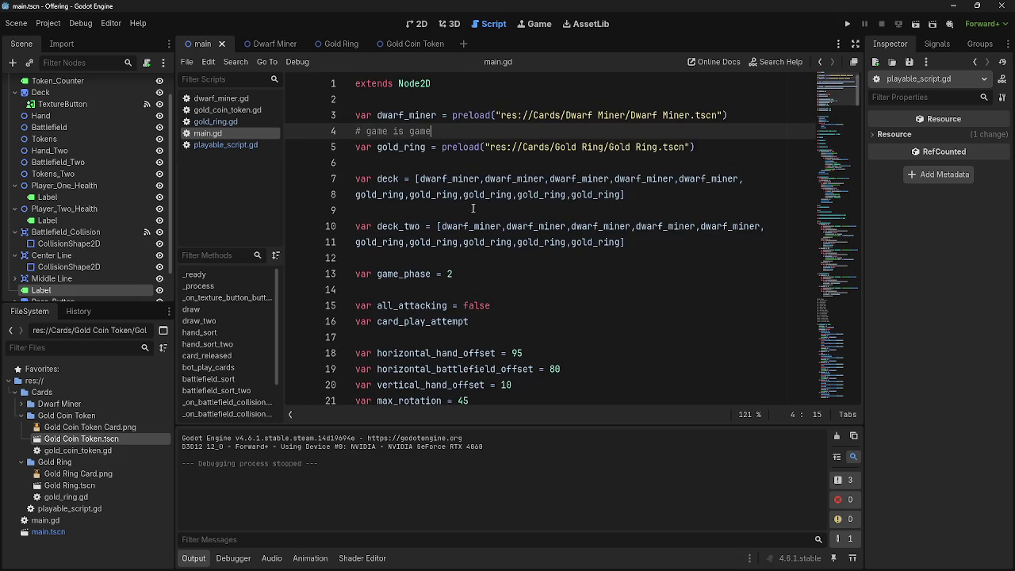
{"action": "key", "text": "shift+Home"}
{"action": "left_click", "coordinate": [226, 144]}
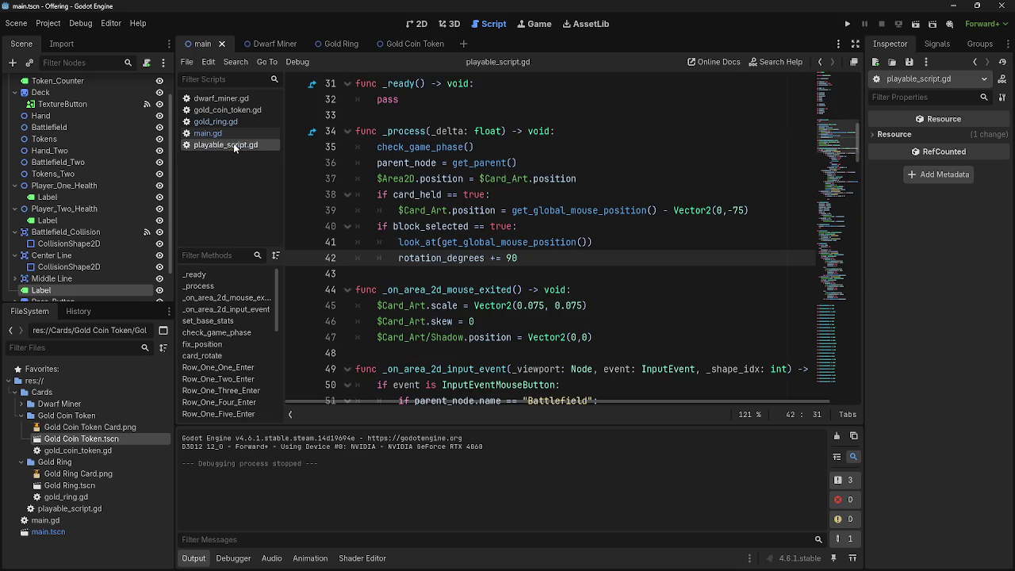
{"action": "scroll", "coordinate": [623, 215], "scroll_direction": "down", "scroll_amount": 10}
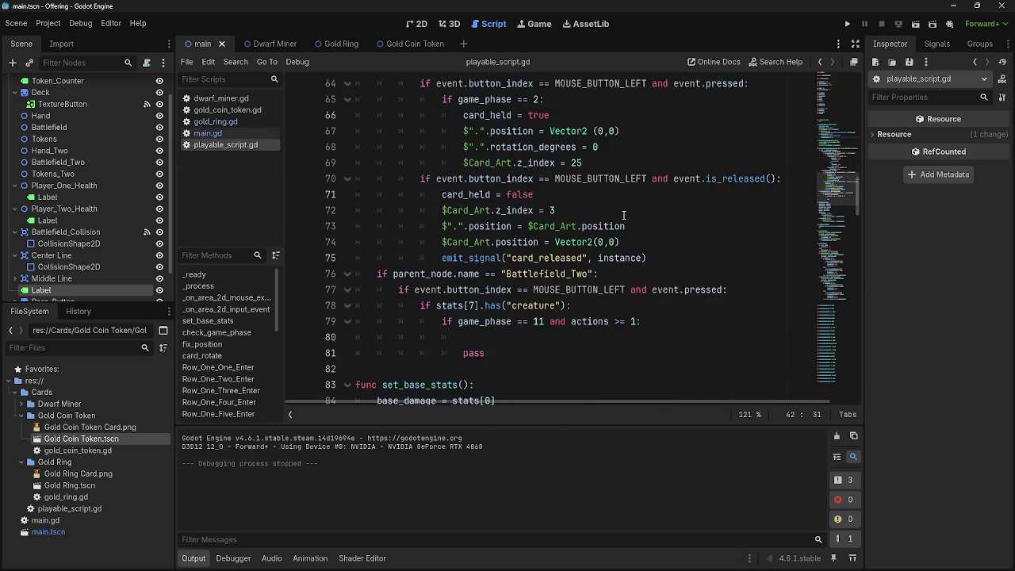
{"action": "scroll", "coordinate": [623, 215], "scroll_direction": "up", "scroll_amount": 3}
{"action": "scroll", "coordinate": [623, 215], "scroll_direction": "up", "scroll_amount": 6}
{"action": "left_click", "coordinate": [603, 210]}
Select the whole _process function, then clear the selection at line 42
{"action": "scroll", "coordinate": [603, 210], "scroll_direction": "down", "scroll_amount": 5}
{"action": "scroll", "coordinate": [603, 210], "scroll_direction": "down", "scroll_amount": 10}
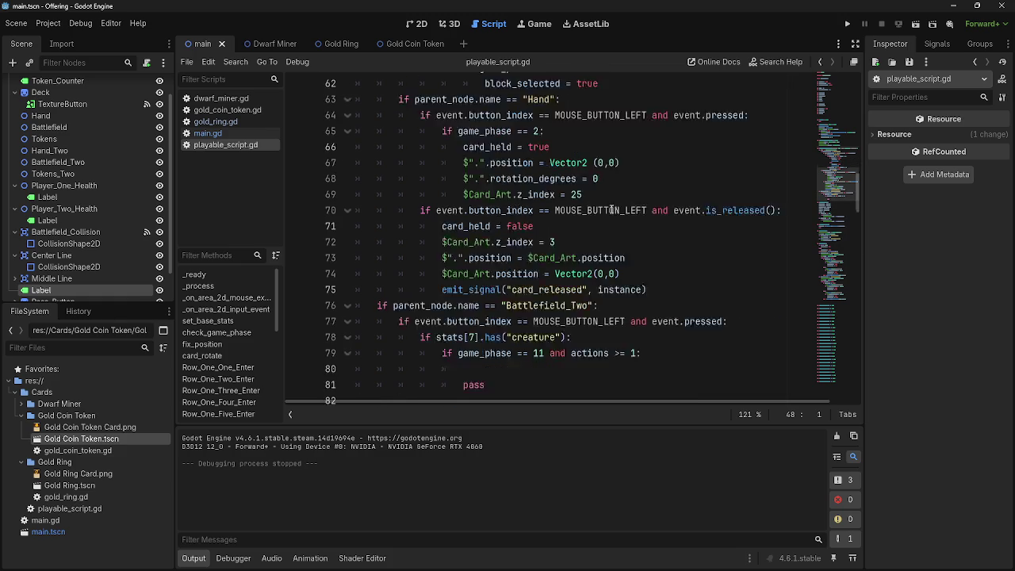
{"action": "scroll", "coordinate": [601, 210], "scroll_direction": "down", "scroll_amount": 9}
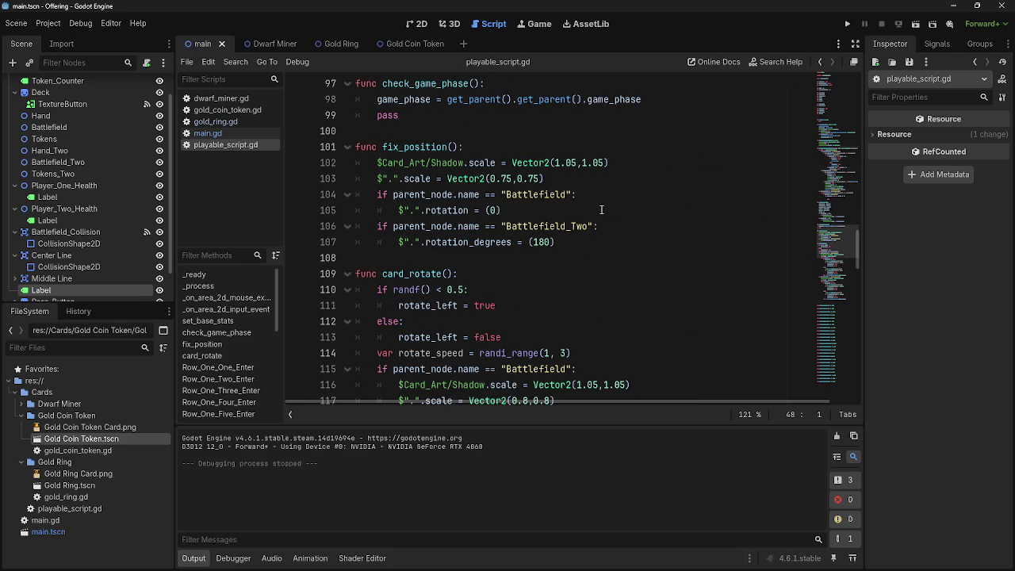
{"action": "scroll", "coordinate": [601, 211], "scroll_direction": "down", "scroll_amount": 4}
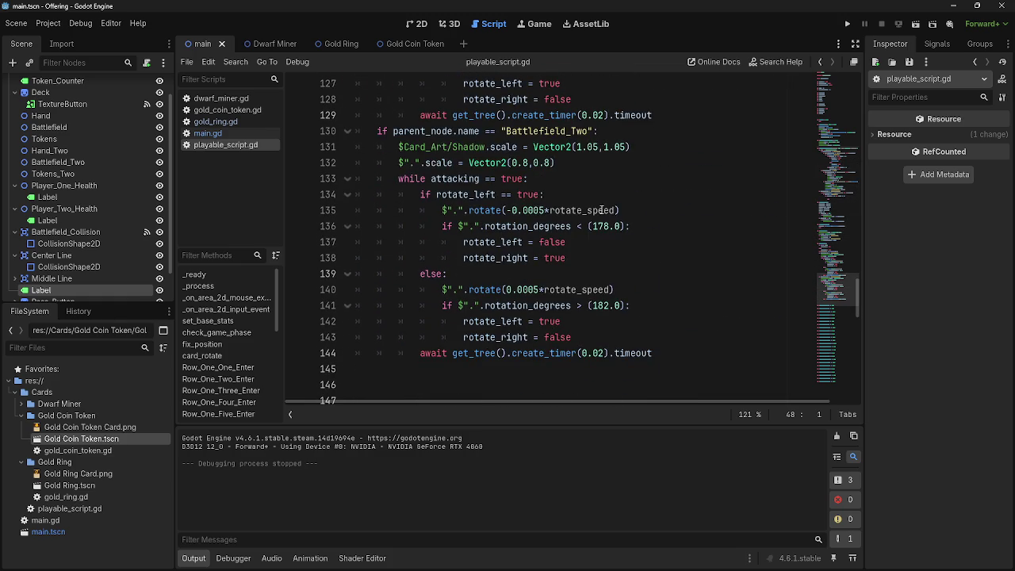
{"action": "scroll", "coordinate": [601, 210], "scroll_direction": "up", "scroll_amount": 20}
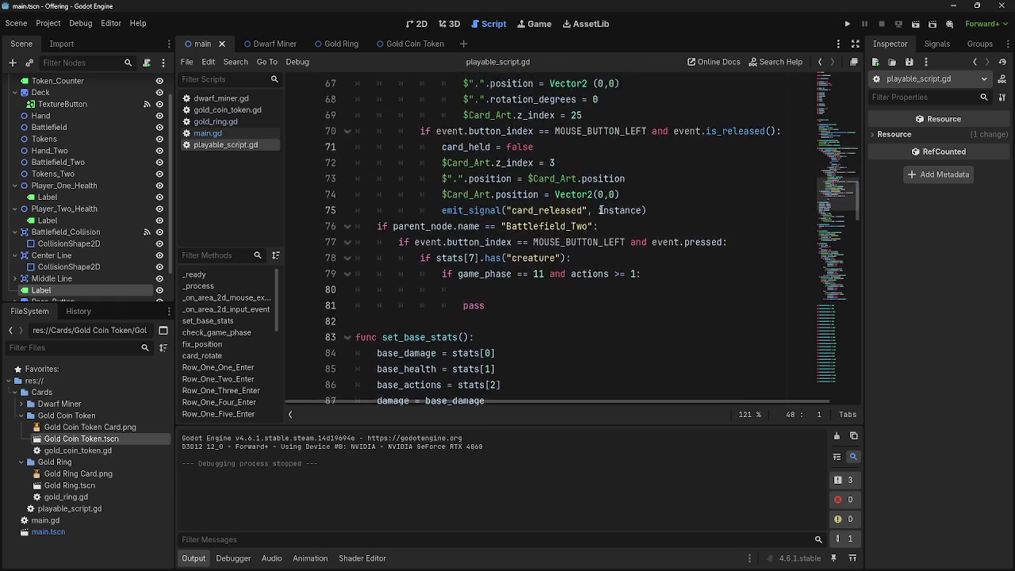
{"action": "scroll", "coordinate": [601, 210], "scroll_direction": "up", "scroll_amount": 10}
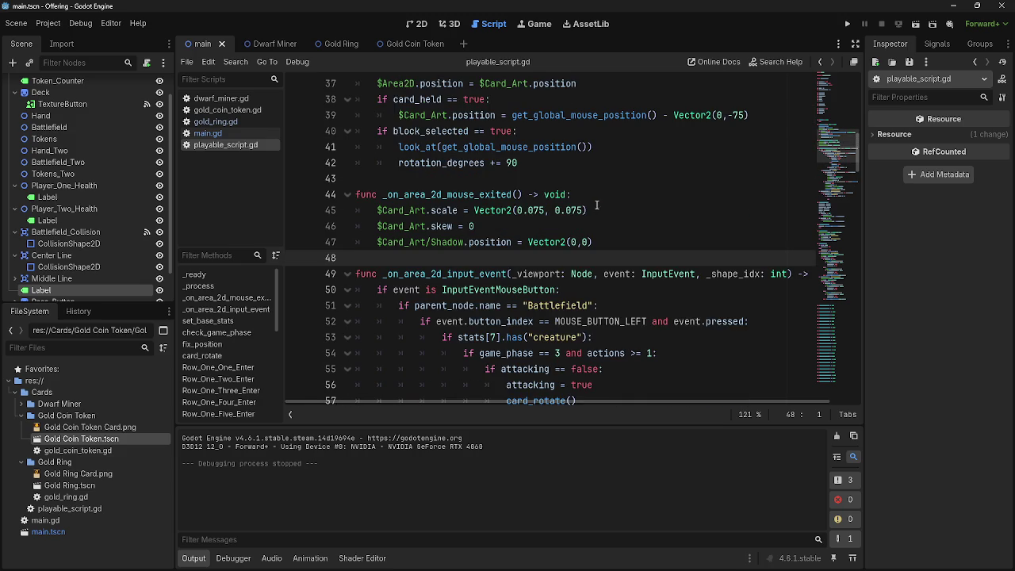
{"action": "scroll", "coordinate": [456, 265], "scroll_direction": "up", "scroll_amount": 4}
{"action": "scroll", "coordinate": [467, 230], "scroll_direction": "up", "scroll_amount": 4}
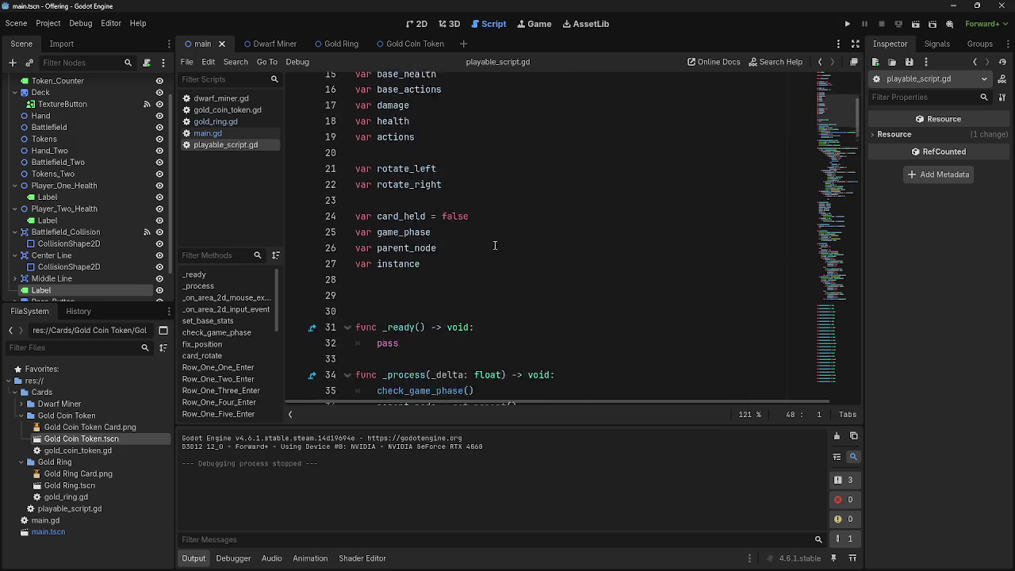
{"action": "scroll", "coordinate": [481, 280], "scroll_direction": "down", "scroll_amount": 4}
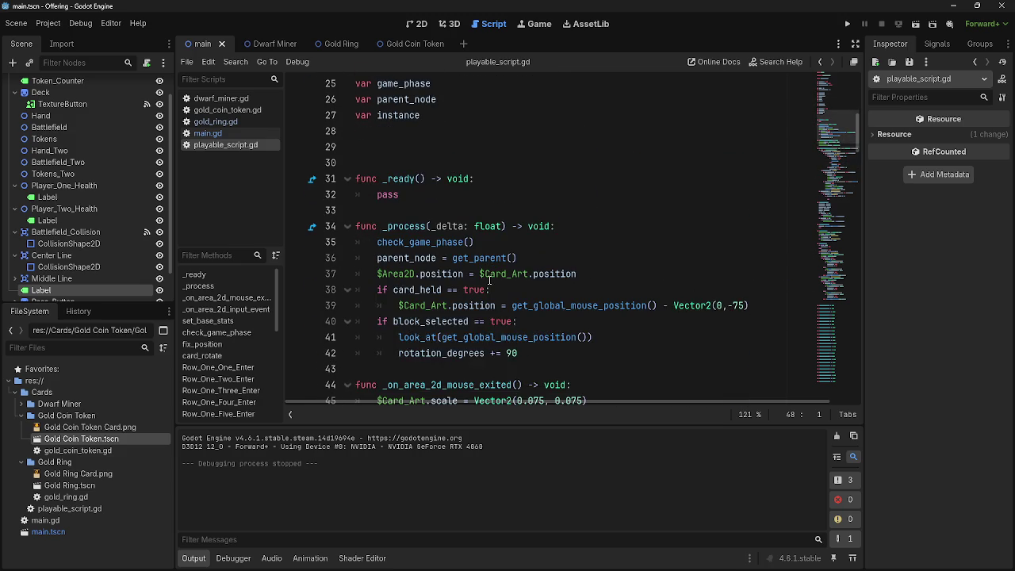
{"action": "scroll", "coordinate": [489, 280], "scroll_direction": "down", "scroll_amount": 2}
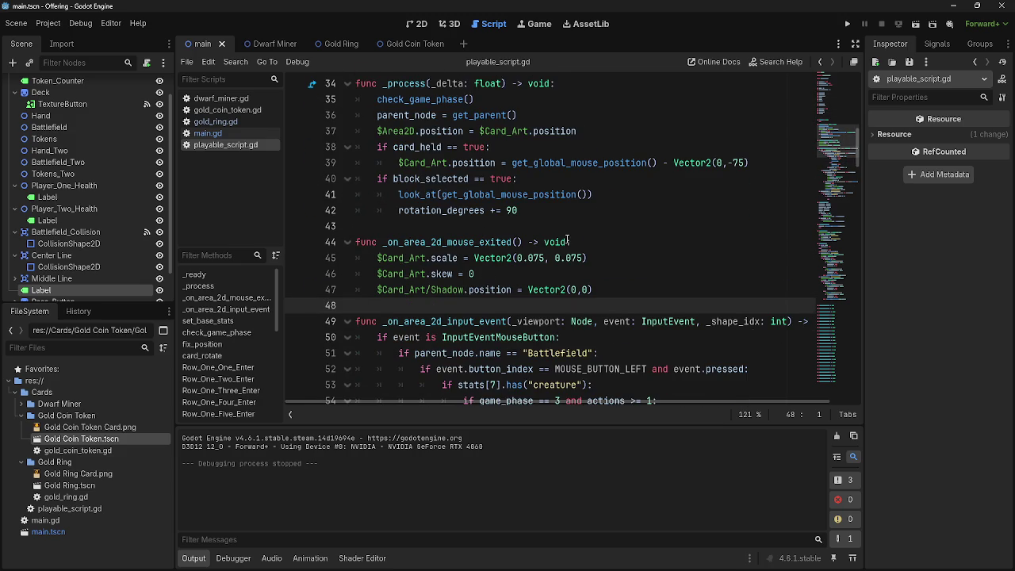
{"action": "mouse_move", "coordinate": [519, 258]}
{"action": "left_mouse_down"}
{"action": "mouse_move", "coordinate": [397, 257]}
{"action": "mouse_move", "coordinate": [334, 131]}
{"action": "left_mouse_up"}
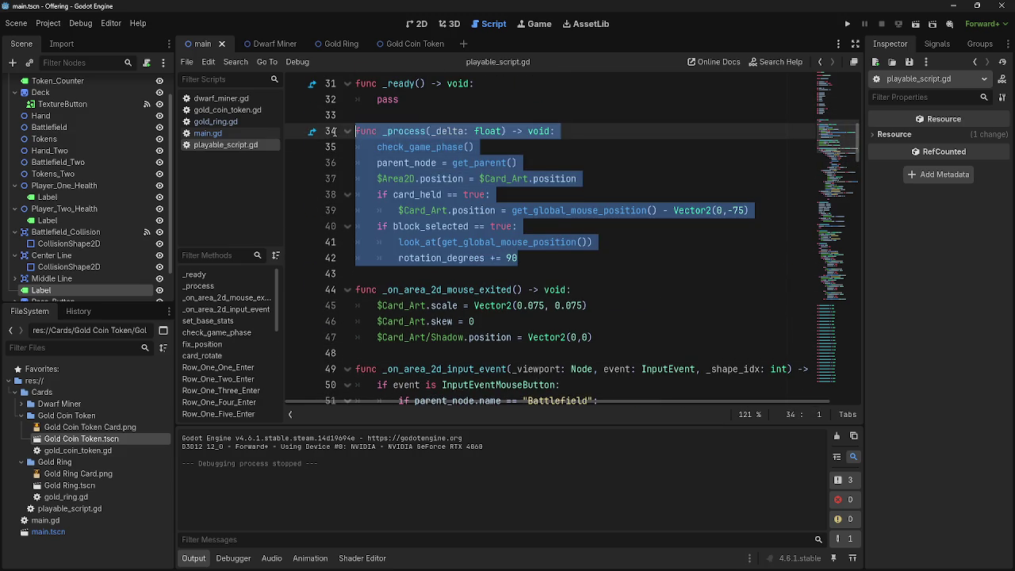
{"action": "left_click", "coordinate": [563, 261]}
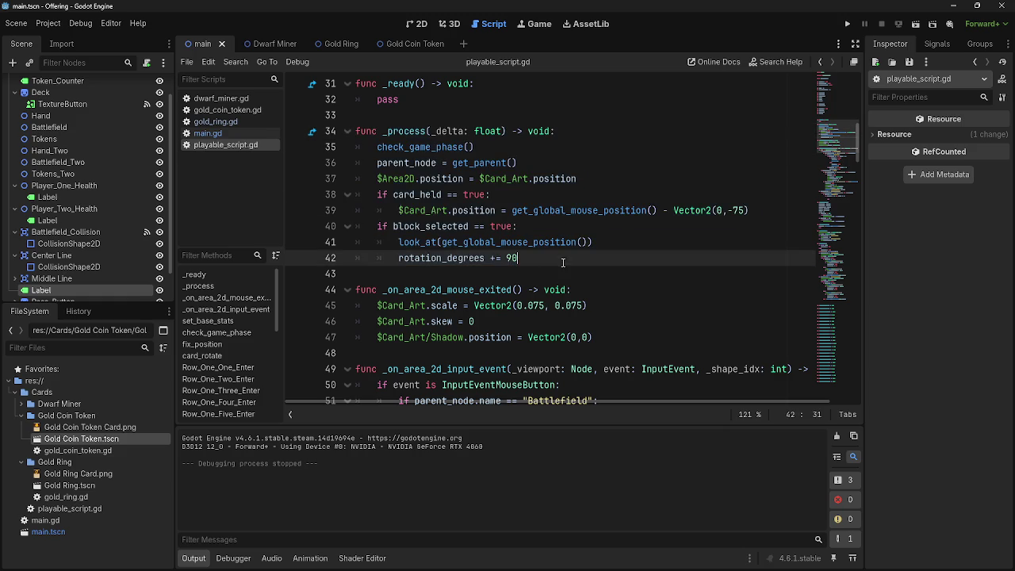
Glance at the 2D scene view, then return to the script editor
{"action": "left_click", "coordinate": [416, 24]}
{"action": "left_click", "coordinate": [498, 25]}
{"action": "scroll", "coordinate": [523, 102], "scroll_direction": "down", "scroll_amount": 2}
{"action": "left_click", "coordinate": [230, 133]}
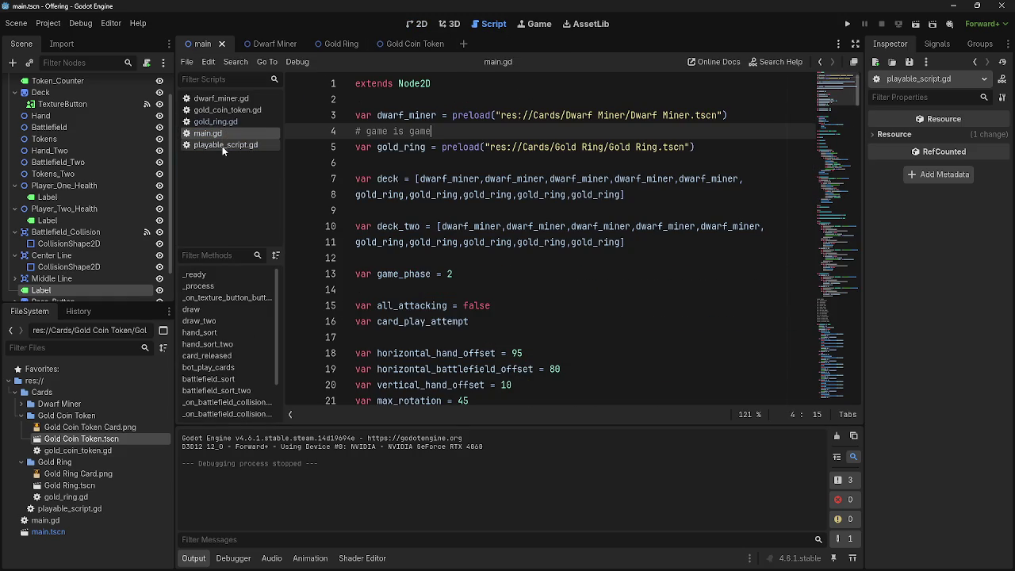
{"action": "scroll", "coordinate": [717, 281], "scroll_direction": "down", "scroll_amount": 1}
{"action": "scroll", "coordinate": [717, 281], "scroll_direction": "down", "scroll_amount": 7}
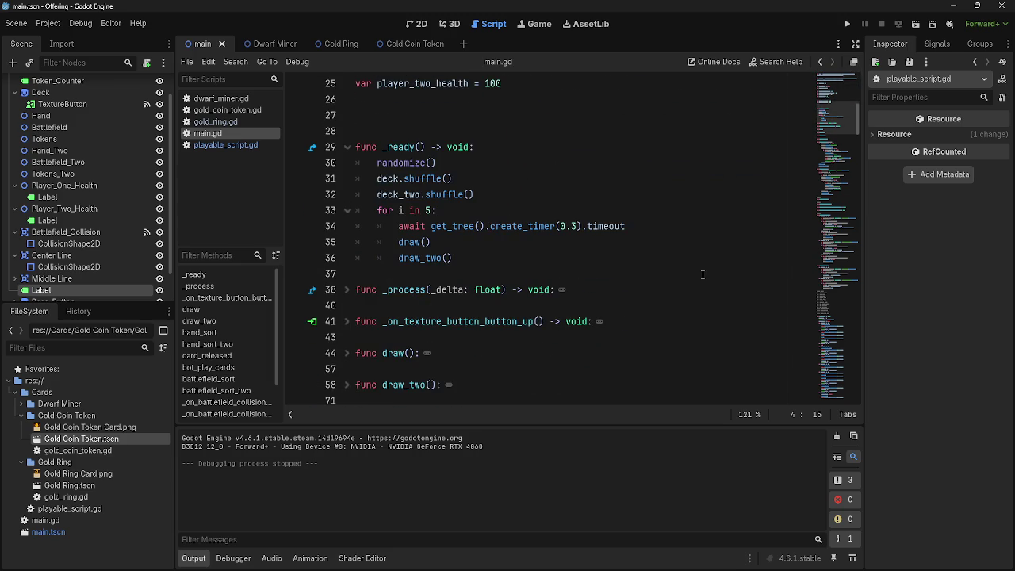
{"action": "scroll", "coordinate": [702, 274], "scroll_direction": "down", "scroll_amount": 13}
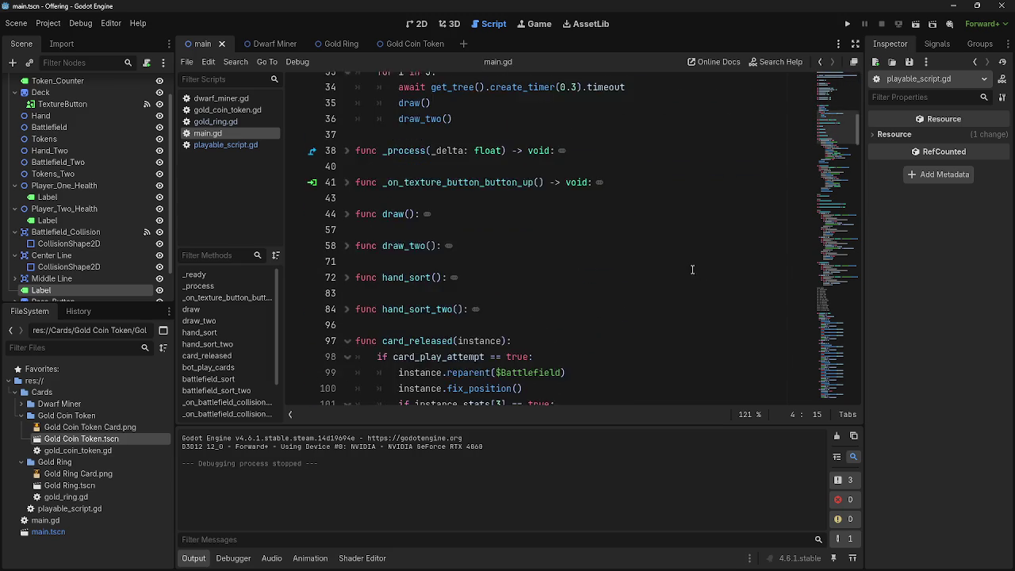
{"action": "scroll", "coordinate": [686, 268], "scroll_direction": "down", "scroll_amount": 5}
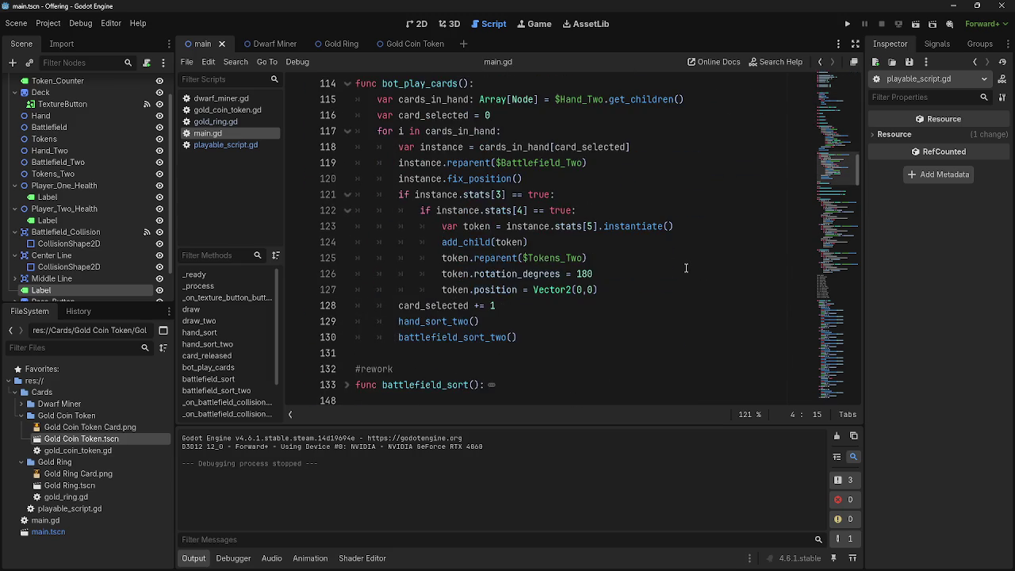
{"action": "scroll", "coordinate": [686, 268], "scroll_direction": "down", "scroll_amount": 4}
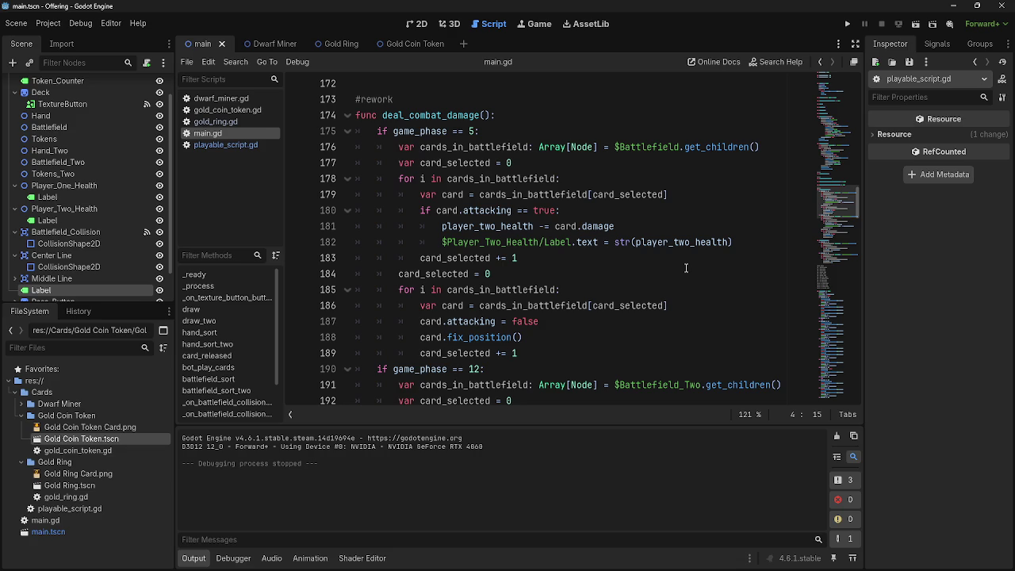
{"action": "key", "text": "XF86AudioLowerVolume"}
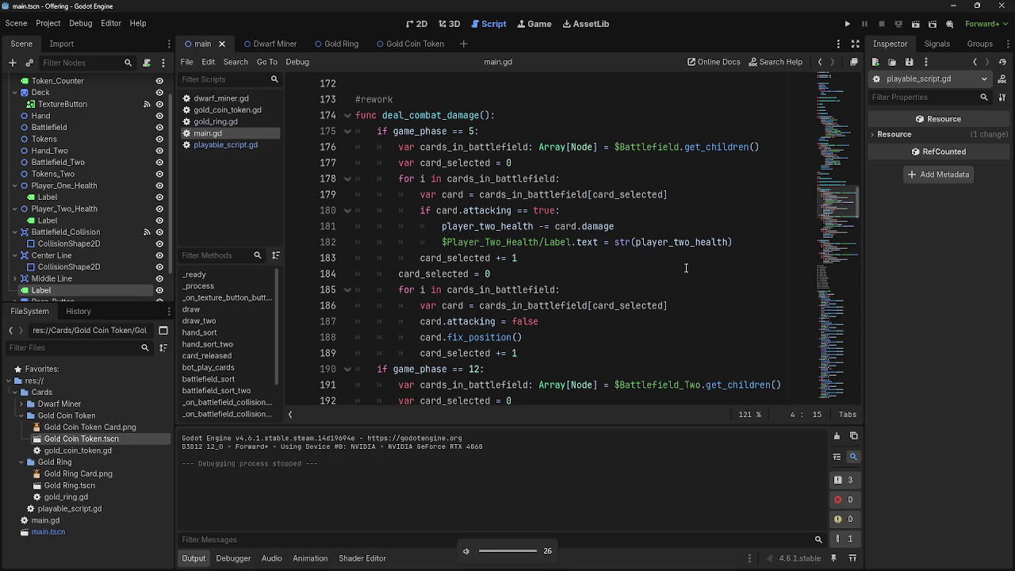
{"action": "scroll", "coordinate": [634, 313], "scroll_direction": "down", "scroll_amount": 9}
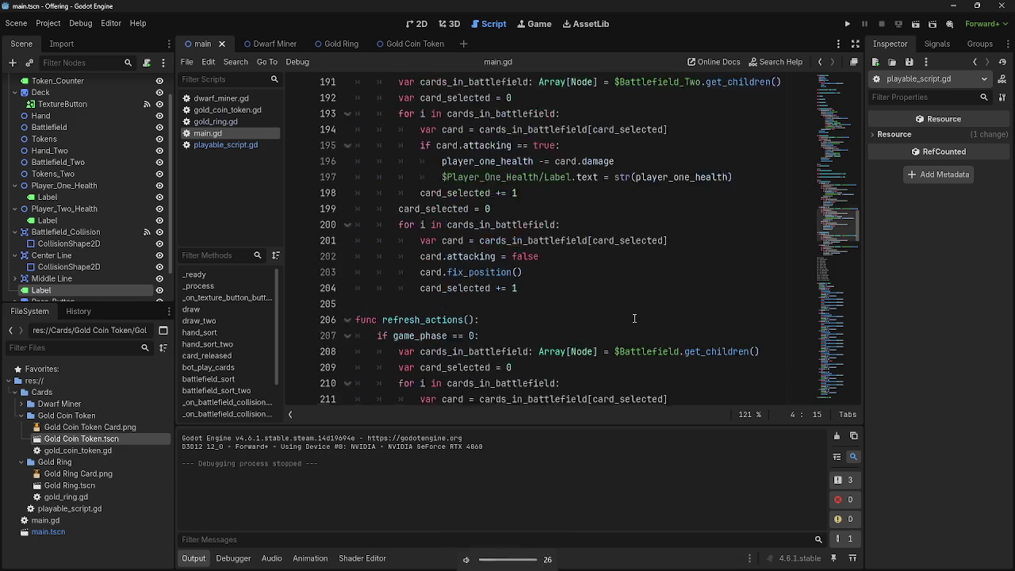
{"action": "scroll", "coordinate": [626, 321], "scroll_direction": "down", "scroll_amount": 12}
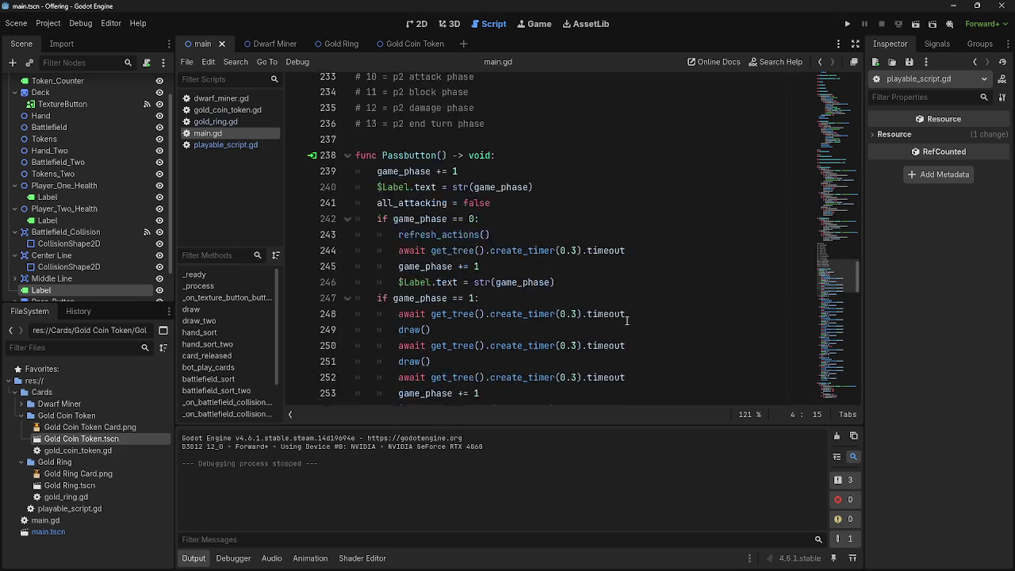
{"action": "scroll", "coordinate": [627, 320], "scroll_direction": "down", "scroll_amount": 7}
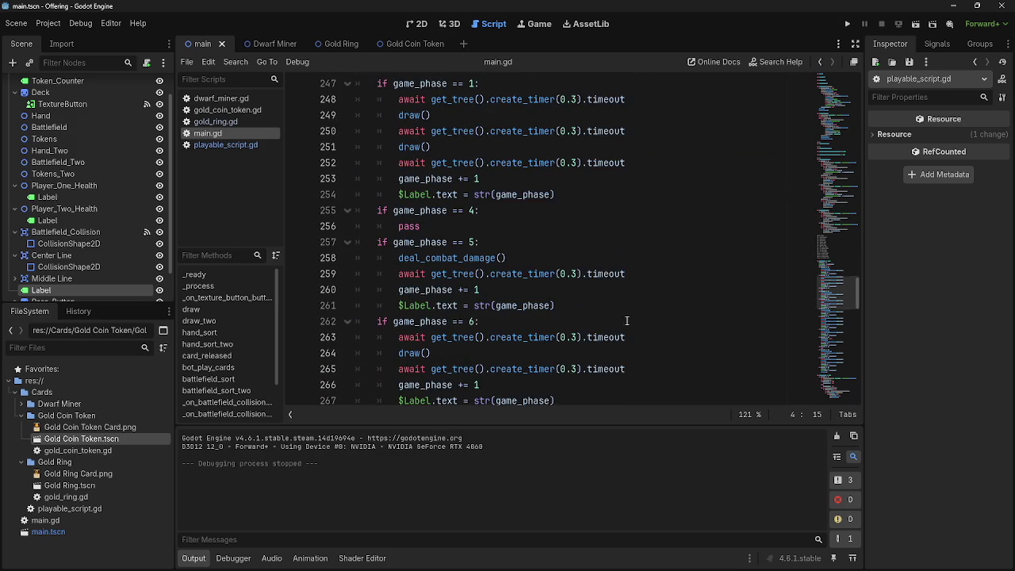
{"action": "scroll", "coordinate": [626, 320], "scroll_direction": "down", "scroll_amount": 3}
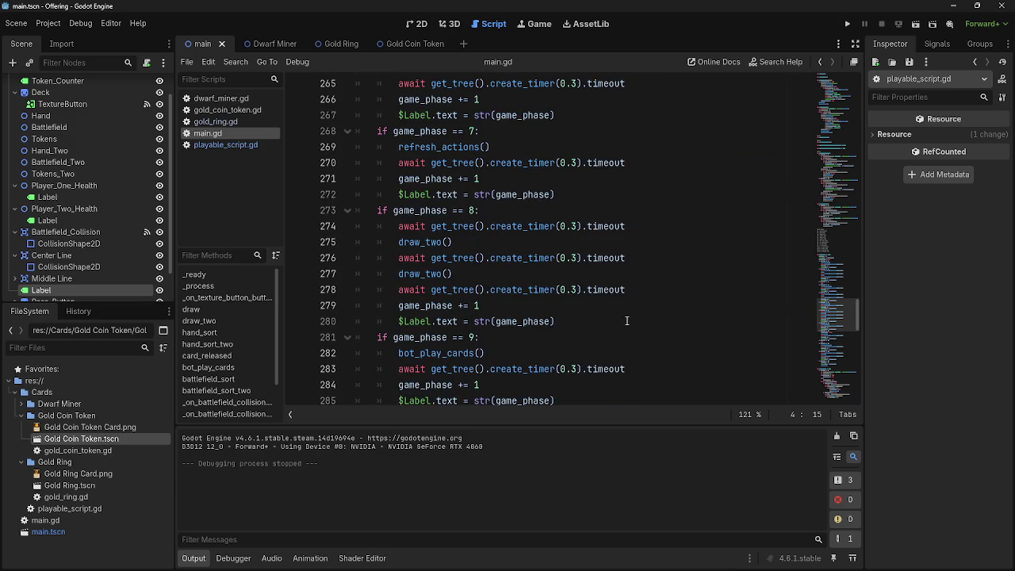
{"action": "scroll", "coordinate": [606, 320], "scroll_direction": "down", "scroll_amount": 6}
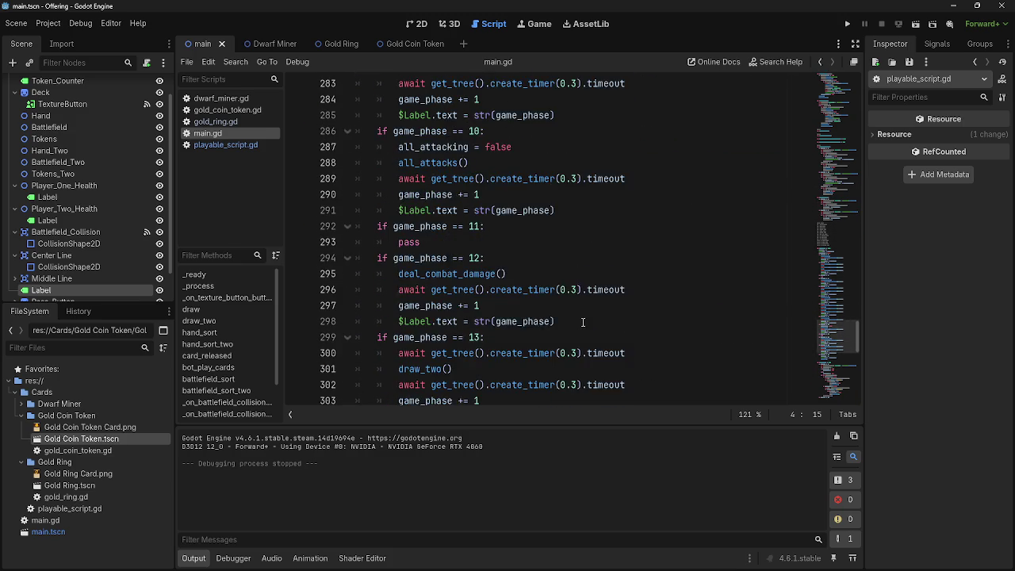
{"action": "scroll", "coordinate": [553, 304], "scroll_direction": "up", "scroll_amount": 4}
{"action": "scroll", "coordinate": [507, 298], "scroll_direction": "down", "scroll_amount": 3}
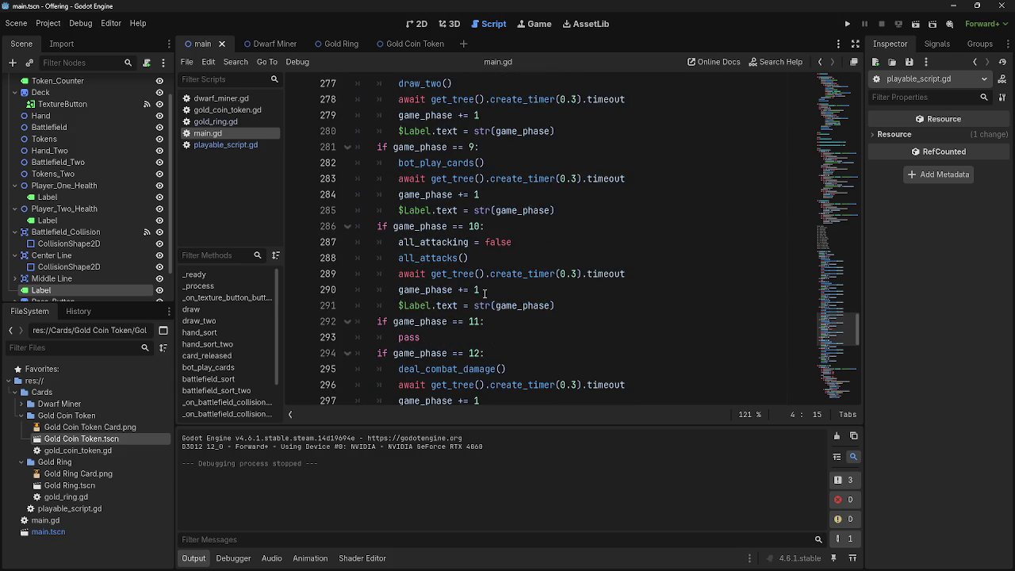
In playable_script.gd, add 'var blocking = false' on line 8 below the attacking declaration
{"action": "left_click", "coordinate": [190, 142]}
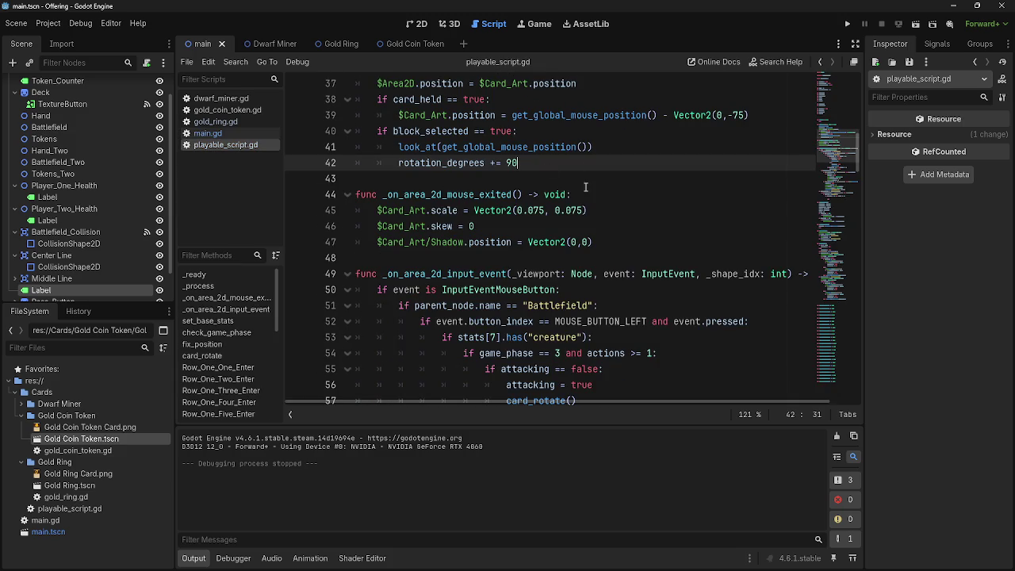
{"action": "scroll", "coordinate": [590, 187], "scroll_direction": "up", "scroll_amount": 2}
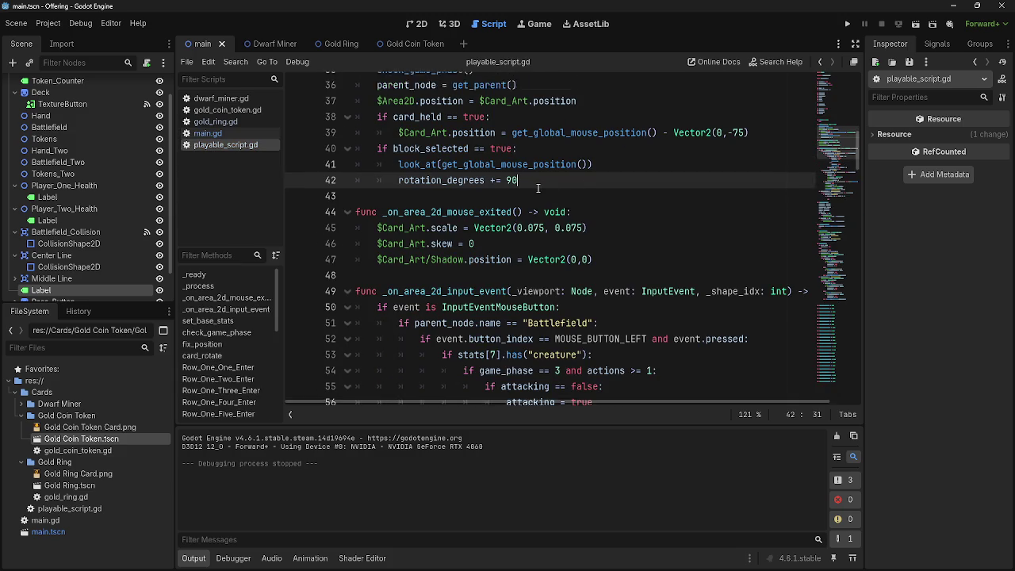
{"action": "scroll", "coordinate": [373, 196], "scroll_direction": "up", "scroll_amount": 10}
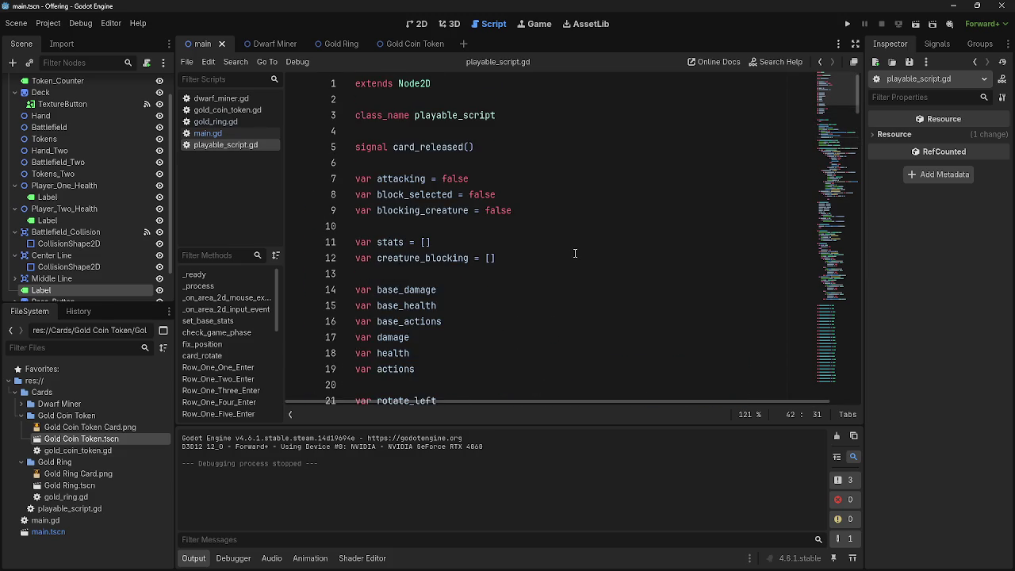
{"action": "left_click", "coordinate": [551, 208]}
{"action": "left_click", "coordinate": [547, 173]}
{"action": "left_click", "coordinate": [557, 195]}
{"action": "left_click", "coordinate": [553, 185]}
{"action": "key", "text": "Return"}
{"action": "type", "text": "var blocking "}
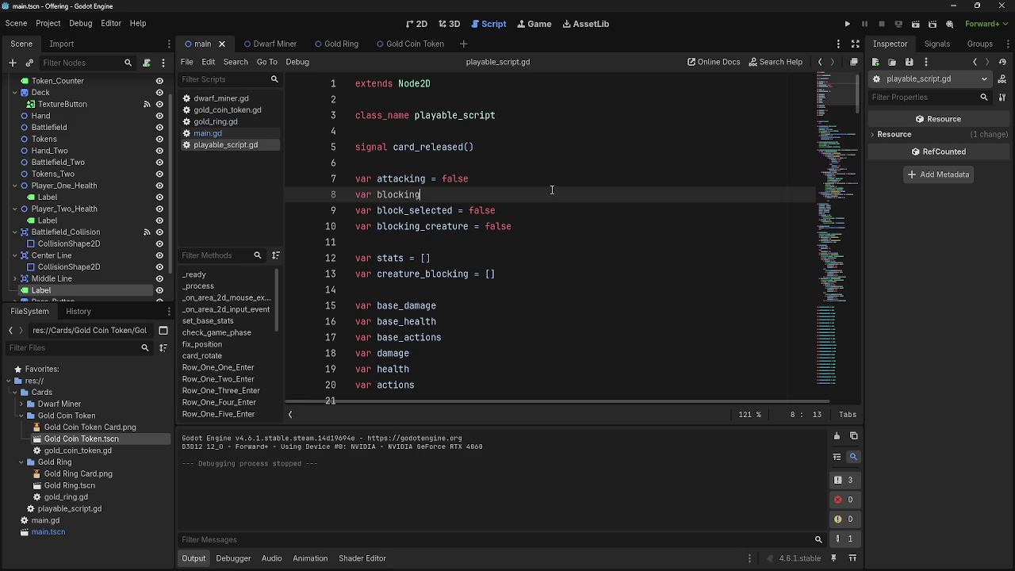
{"action": "type", "text": "= false"}
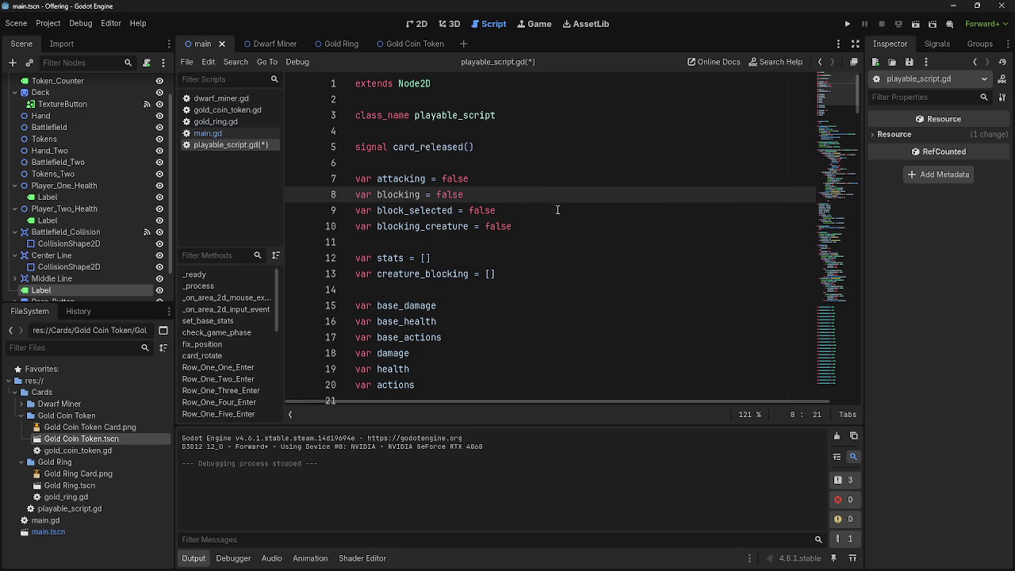
Rename the new variable to blocked and shorten blocking_creature to blocking
{"action": "double_click", "coordinate": [390, 195]}
{"action": "left_click", "coordinate": [420, 194]}
{"action": "left_click_drag", "start_coordinate": [420, 194], "coordinate": [405, 194]}
{"action": "type", "text": "ed"}
{"action": "left_click_drag", "start_coordinate": [469, 226], "coordinate": [420, 226]}
{"action": "key", "text": "BackSpace"}
Review the variable declarations, ending at the creature_blocking line
{"action": "scroll", "coordinate": [554, 250], "scroll_direction": "down", "scroll_amount": 18}
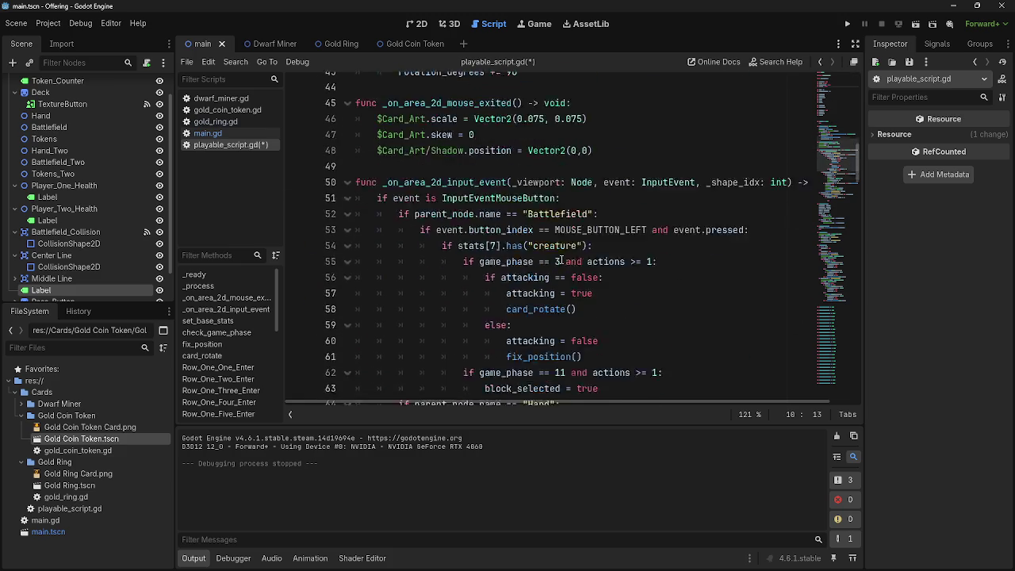
{"action": "scroll", "coordinate": [561, 258], "scroll_direction": "up", "scroll_amount": 18}
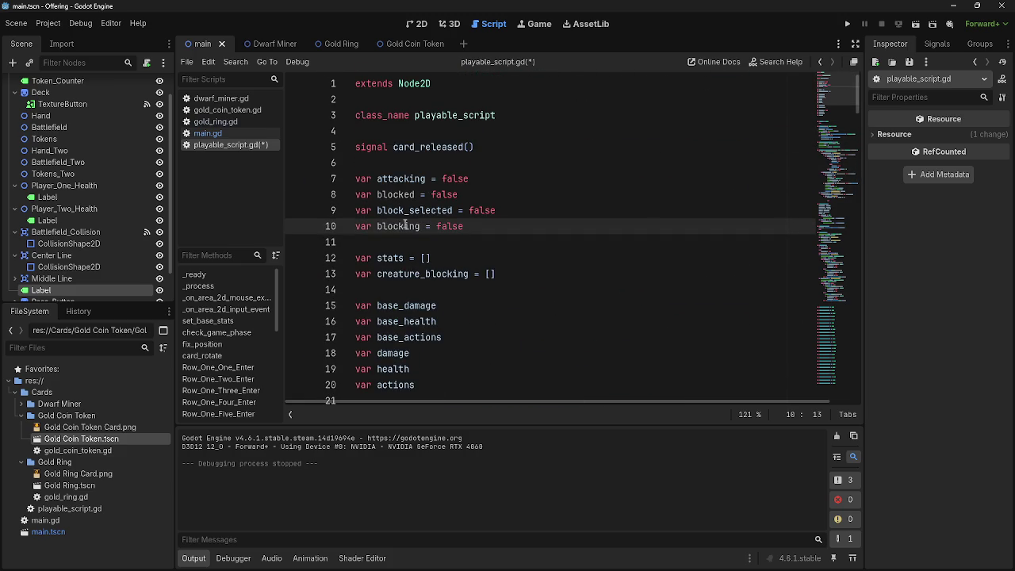
{"action": "scroll", "coordinate": [549, 246], "scroll_direction": "down", "scroll_amount": 20}
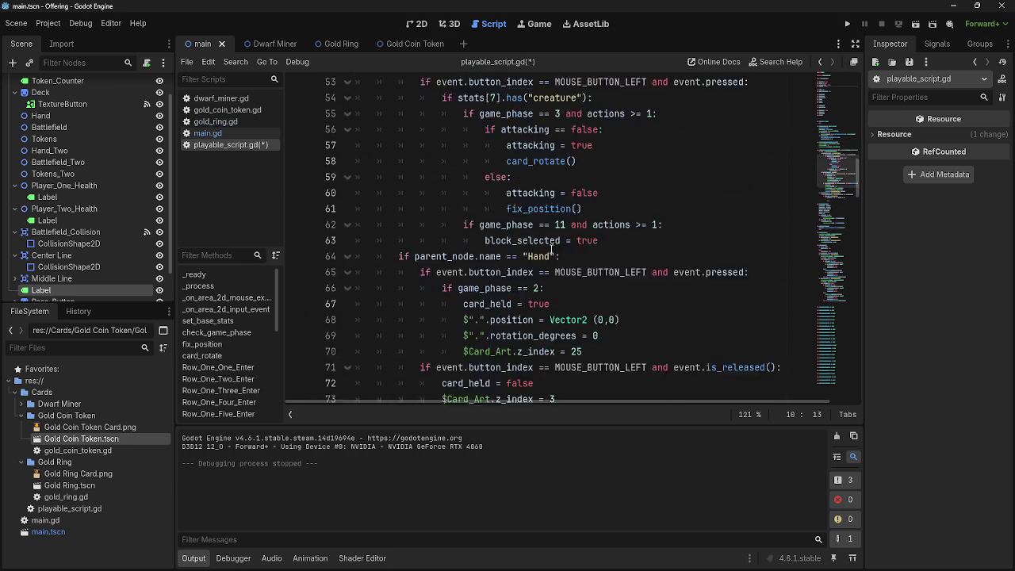
{"action": "scroll", "coordinate": [551, 249], "scroll_direction": "down", "scroll_amount": 8}
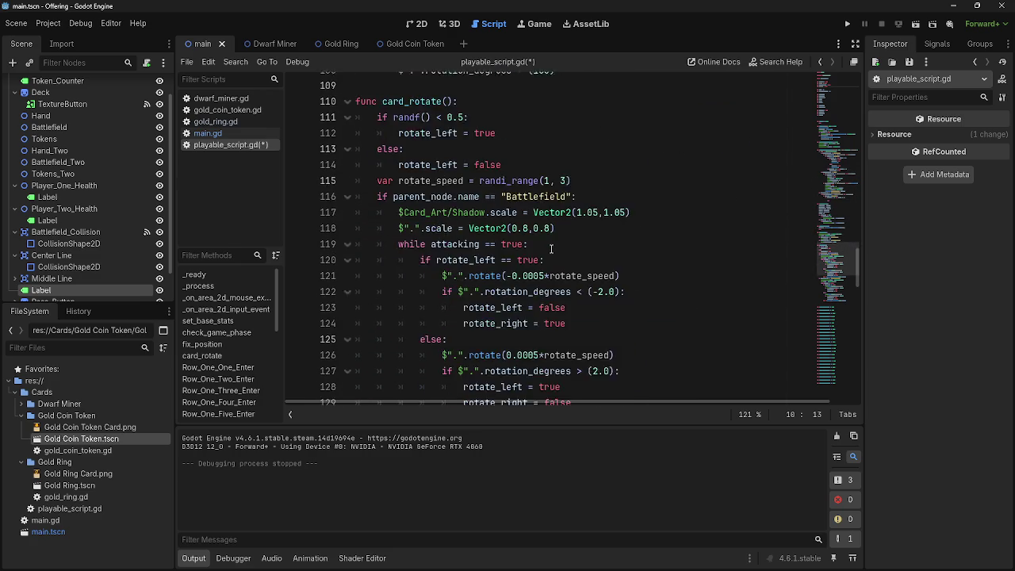
{"action": "scroll", "coordinate": [551, 249], "scroll_direction": "up", "scroll_amount": 20}
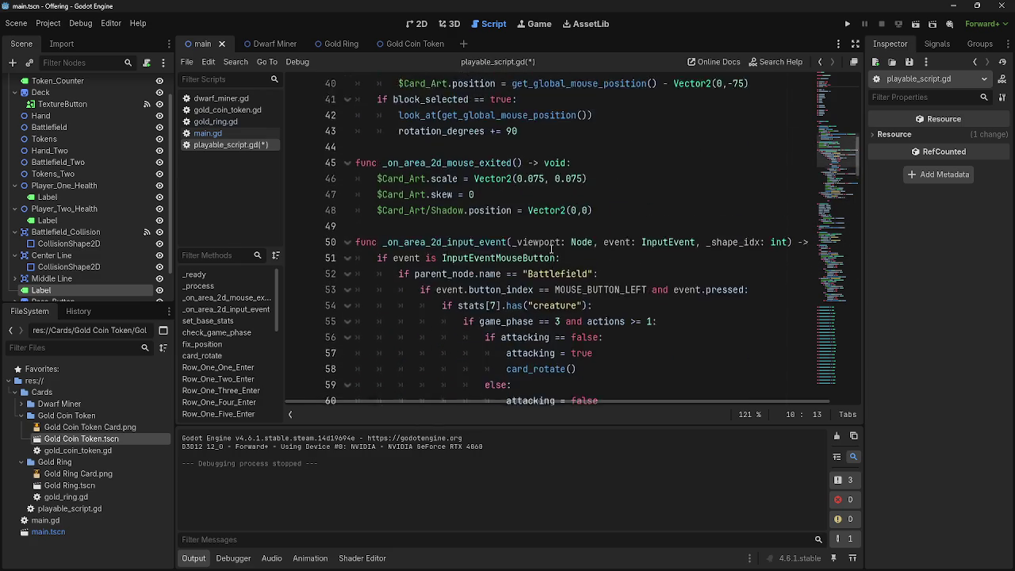
{"action": "scroll", "coordinate": [551, 249], "scroll_direction": "up", "scroll_amount": 7}
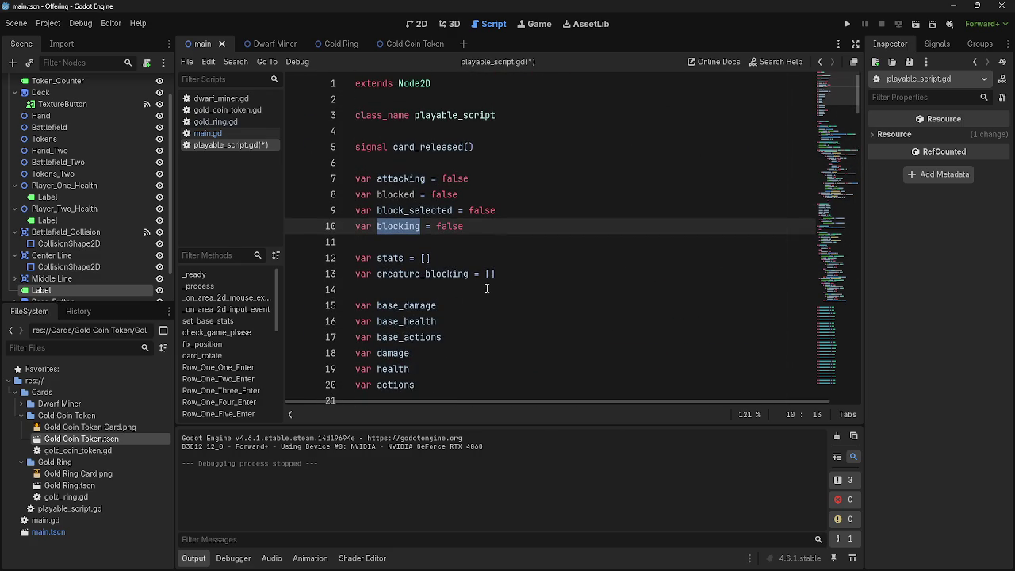
{"action": "left_click", "coordinate": [493, 272]}
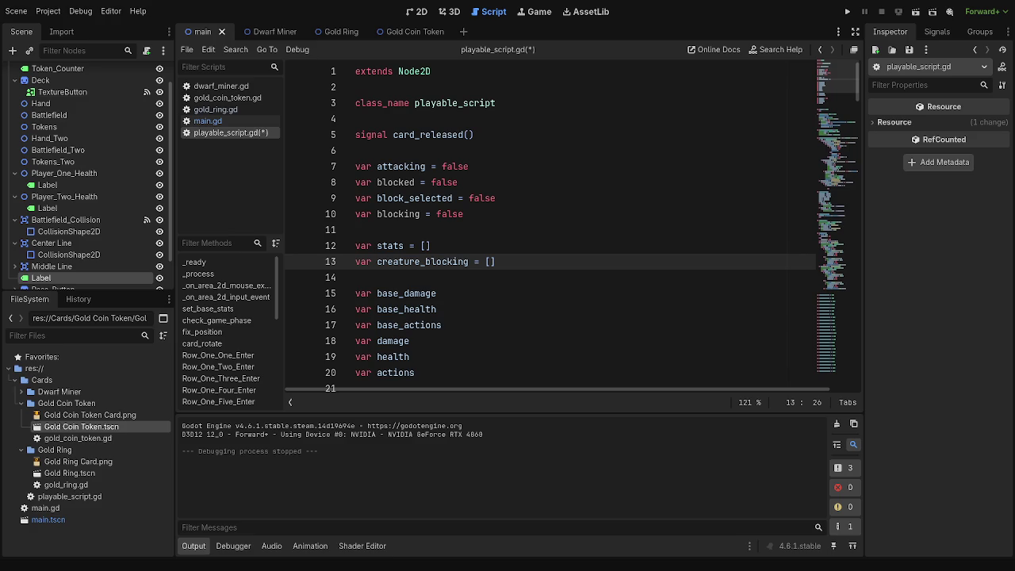
Check lines 1–2, then step between the blocking declaration on line 10 and line 11
{"action": "left_click", "coordinate": [432, 72]}
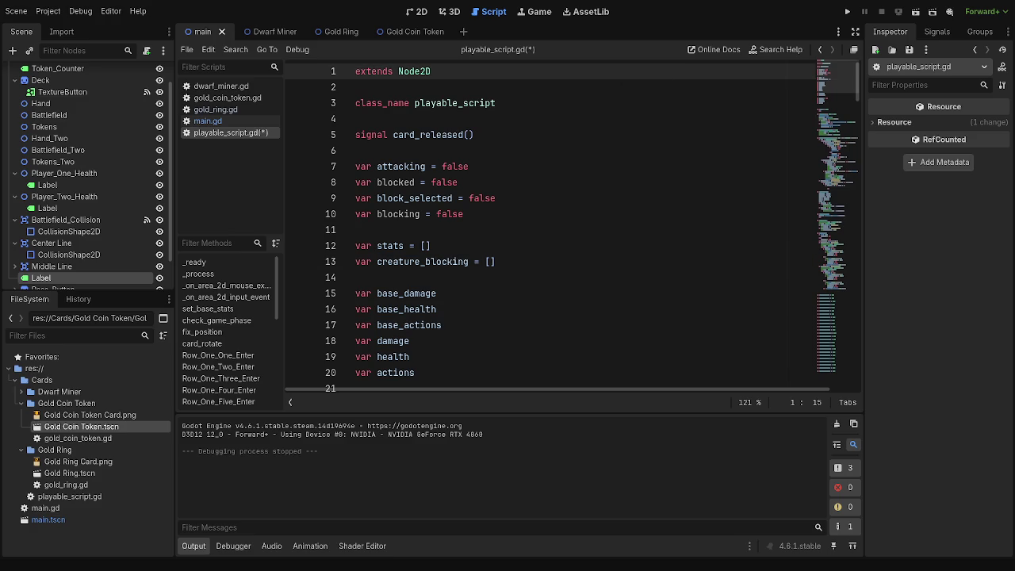
{"action": "left_click", "coordinate": [594, 89]}
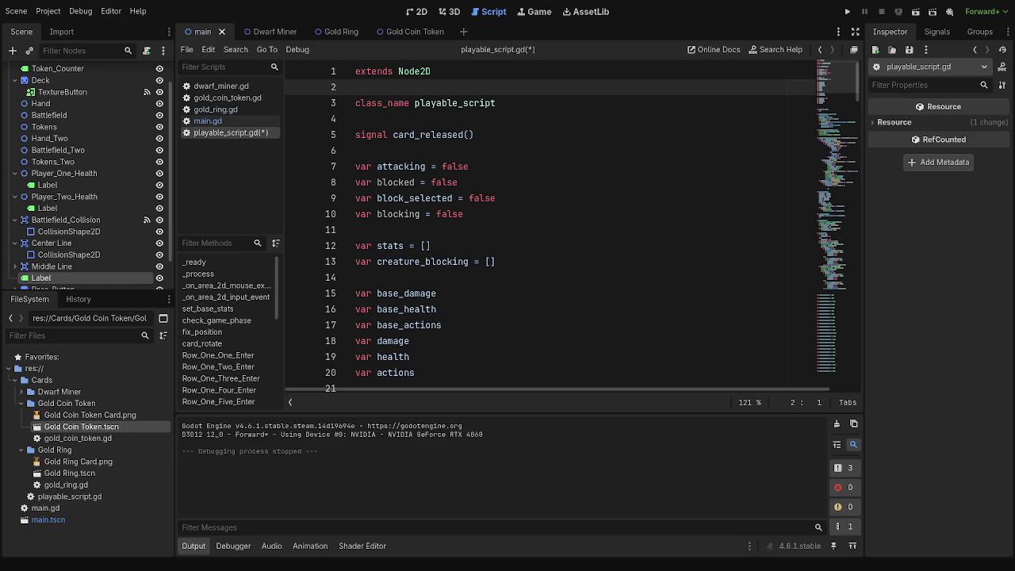
{"action": "left_click", "coordinate": [516, 214]}
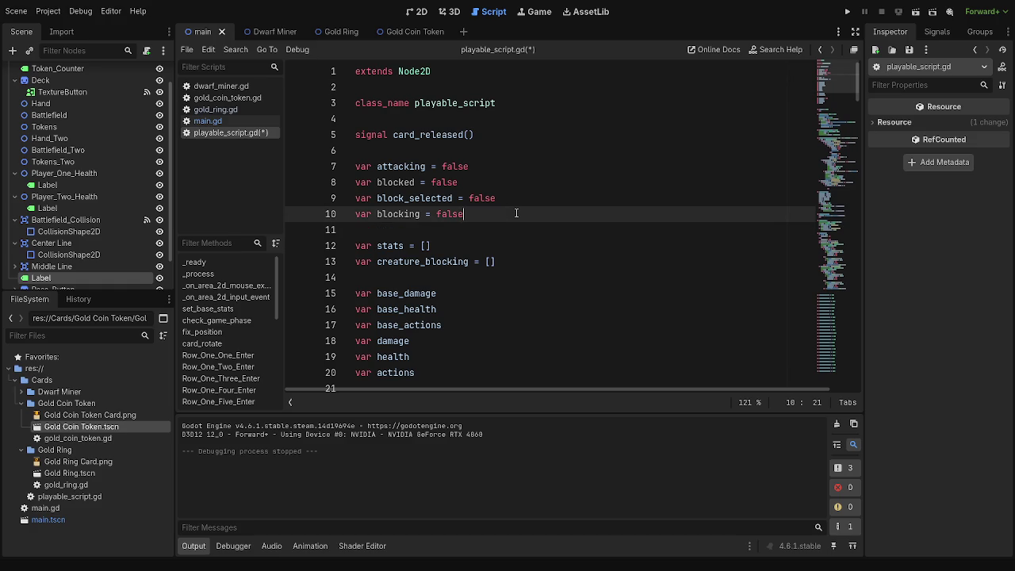
{"action": "key", "text": "Down"}
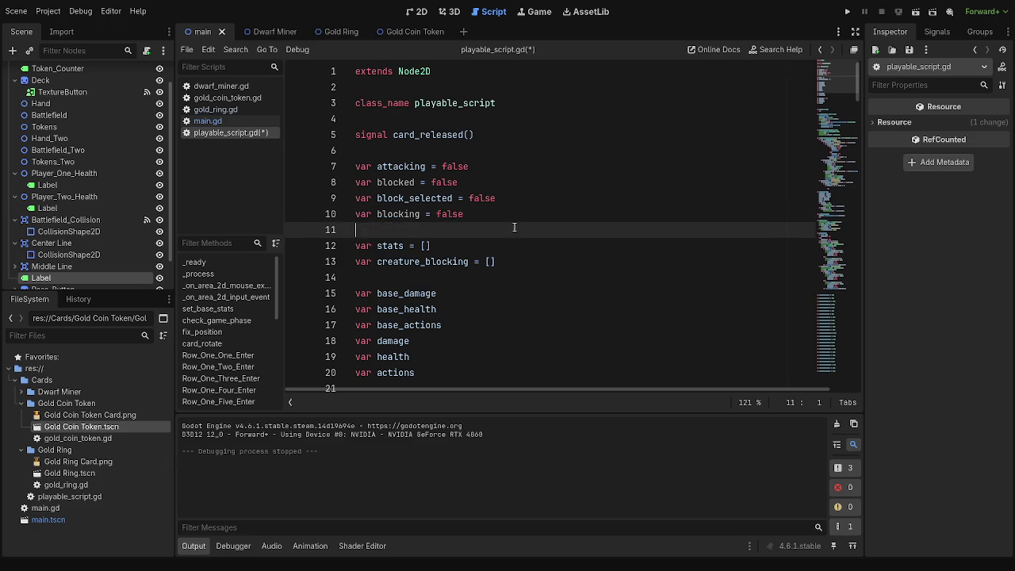
{"action": "key", "text": "Up"}
{"action": "key", "text": "Down"}
{"action": "key", "text": "Up"}
{"action": "key", "text": "Down"}
{"action": "key", "text": "Up"}
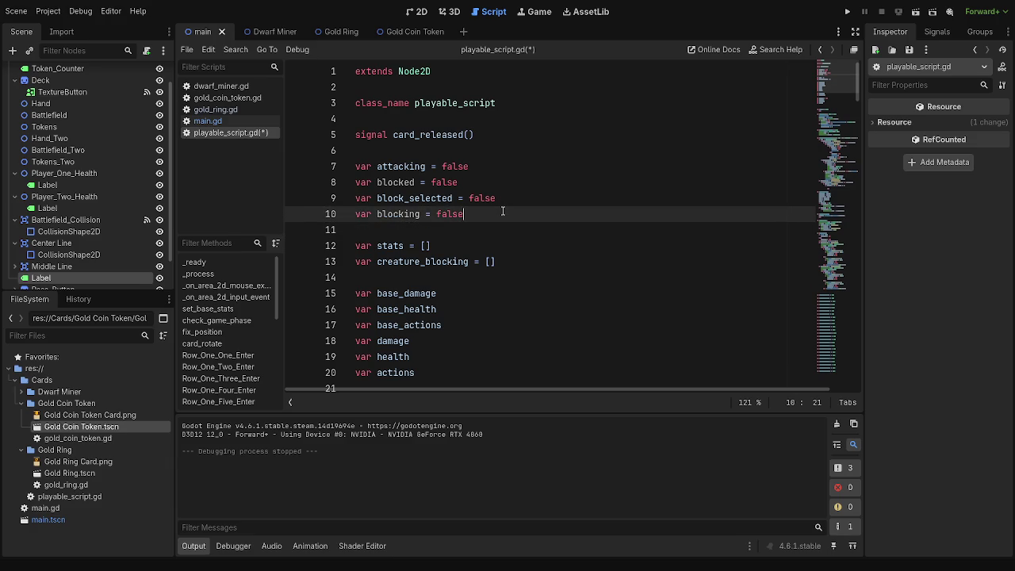
Scroll down the script and bring up the Windows window switcher
{"action": "scroll", "coordinate": [502, 211], "scroll_direction": "down", "scroll_amount": 2}
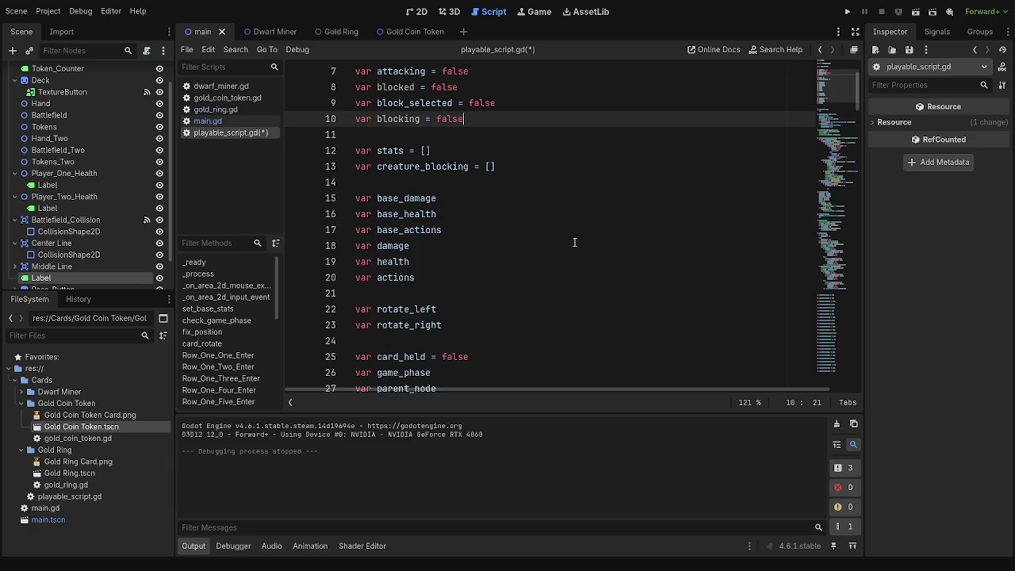
{"action": "scroll", "coordinate": [620, 292], "scroll_direction": "down", "scroll_amount": 5}
{"action": "scroll", "coordinate": [582, 279], "scroll_direction": "up", "scroll_amount": 1}
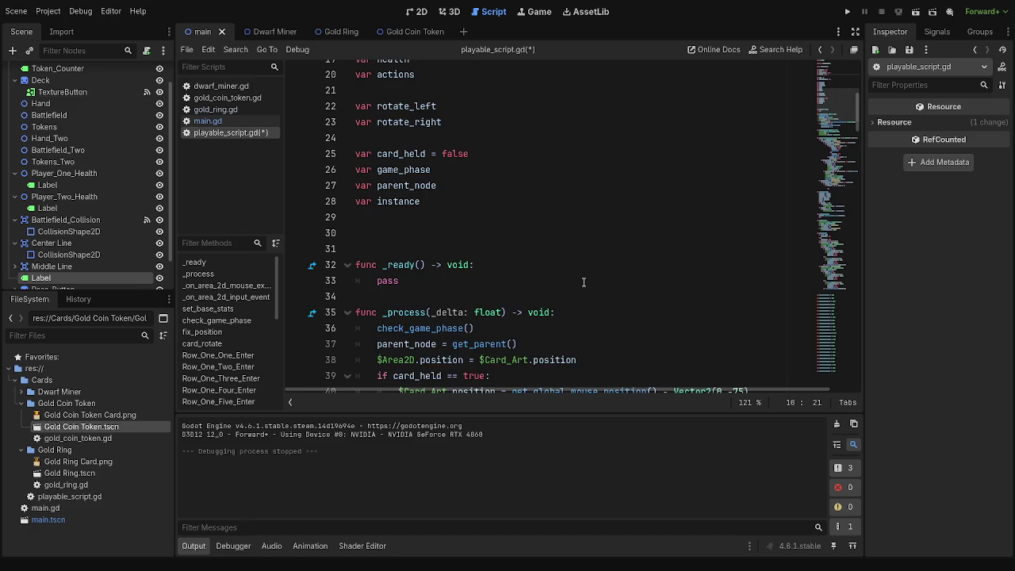
{"action": "scroll", "coordinate": [842, 303], "scroll_direction": "down", "scroll_amount": 3}
{"action": "key", "text": "alt+Tab"}
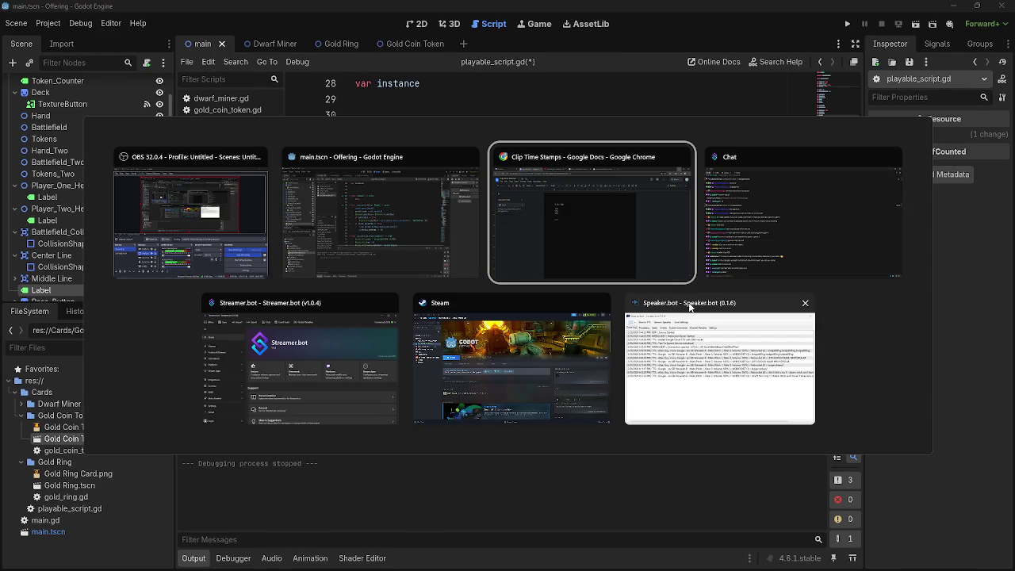
Dismiss the window switcher with Escape, staying in Godot's script editor
{"action": "key", "text": "Escape"}
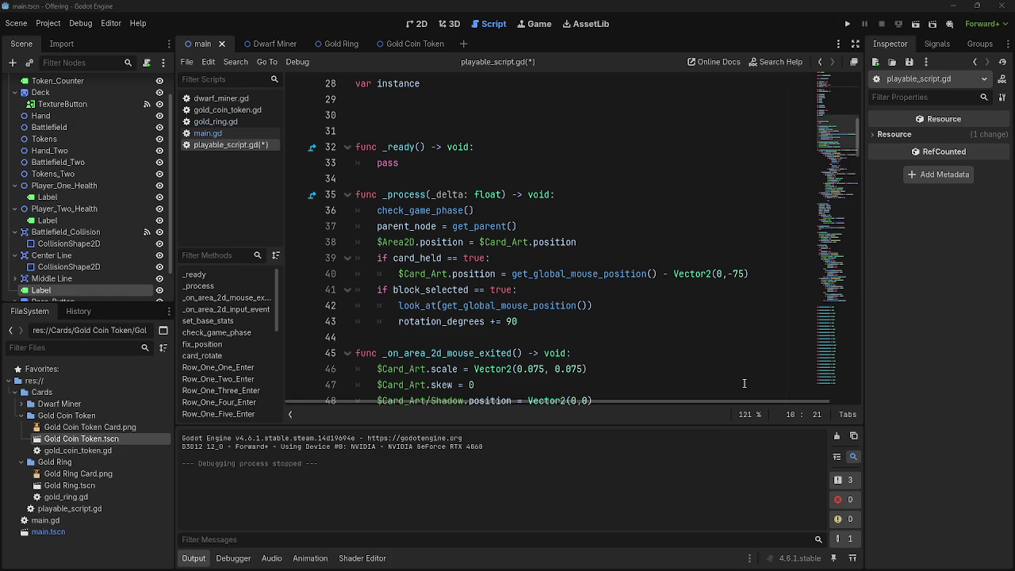
Look over the _ready function and the blank line before _on_area_2d_input_event
{"action": "left_click", "coordinate": [585, 172]}
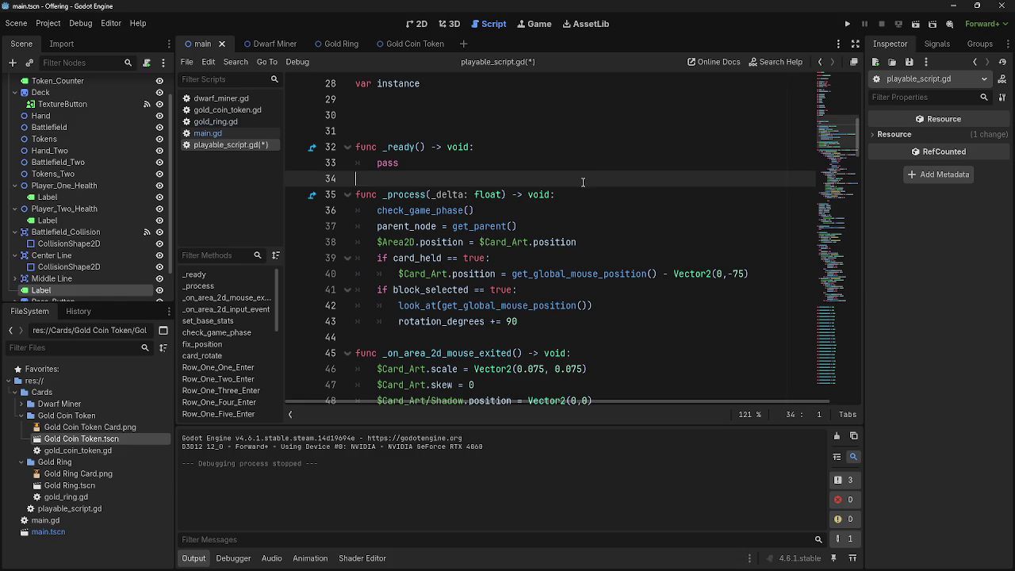
{"action": "scroll", "coordinate": [643, 319], "scroll_direction": "up", "scroll_amount": 2}
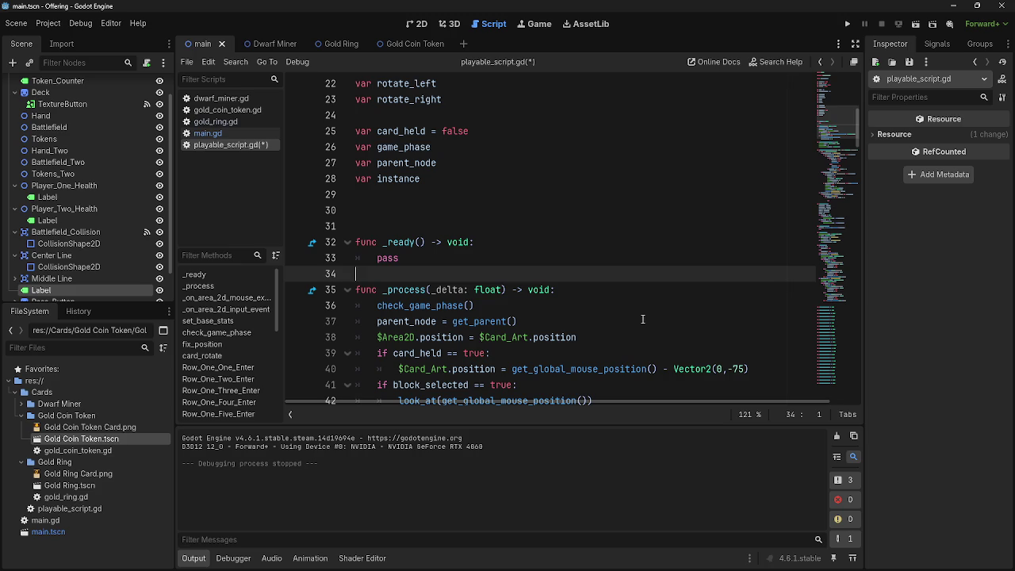
{"action": "scroll", "coordinate": [640, 320], "scroll_direction": "down", "scroll_amount": 2}
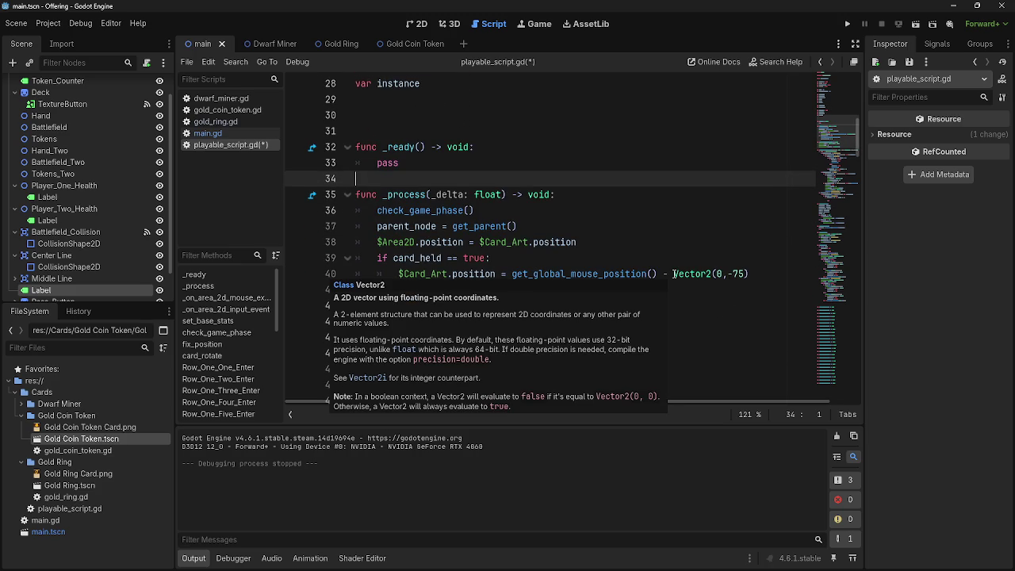
{"action": "left_click", "coordinate": [460, 168]}
{"action": "left_click", "coordinate": [457, 180]}
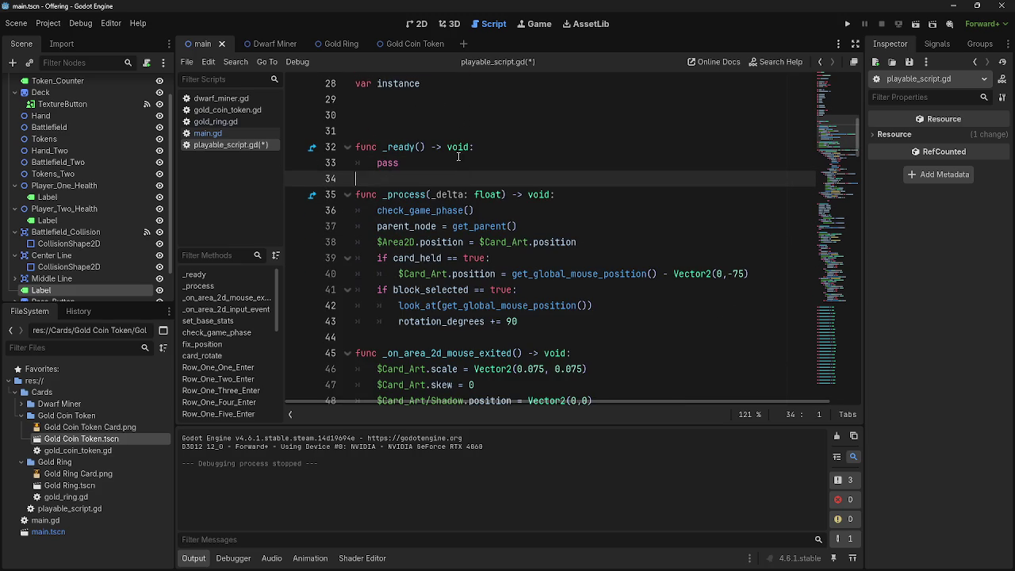
{"action": "scroll", "coordinate": [508, 203], "scroll_direction": "down", "scroll_amount": 2}
{"action": "scroll", "coordinate": [508, 203], "scroll_direction": "down", "scroll_amount": 3}
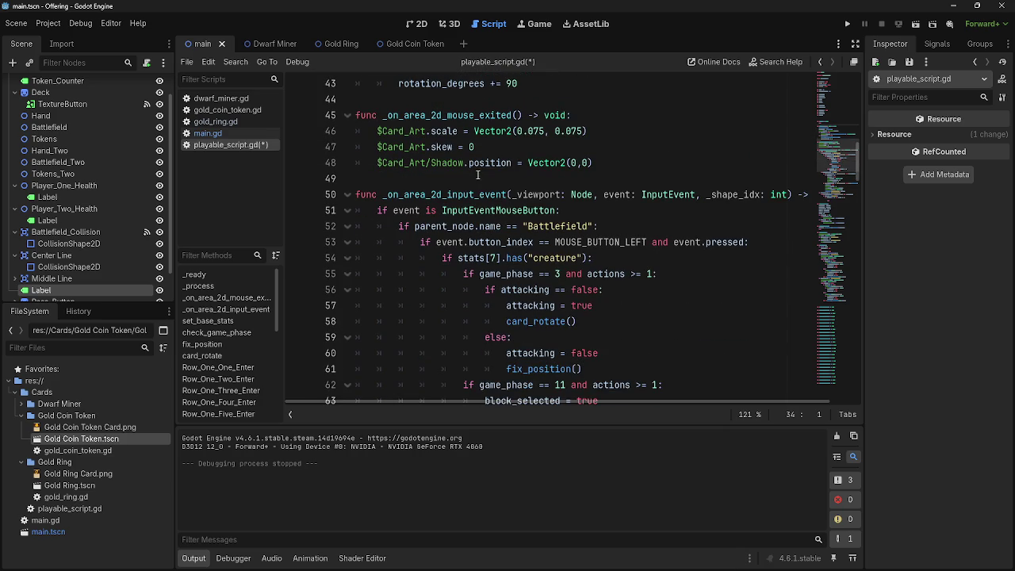
{"action": "left_click", "coordinate": [479, 180]}
{"action": "scroll", "coordinate": [484, 206], "scroll_direction": "up", "scroll_amount": 8}
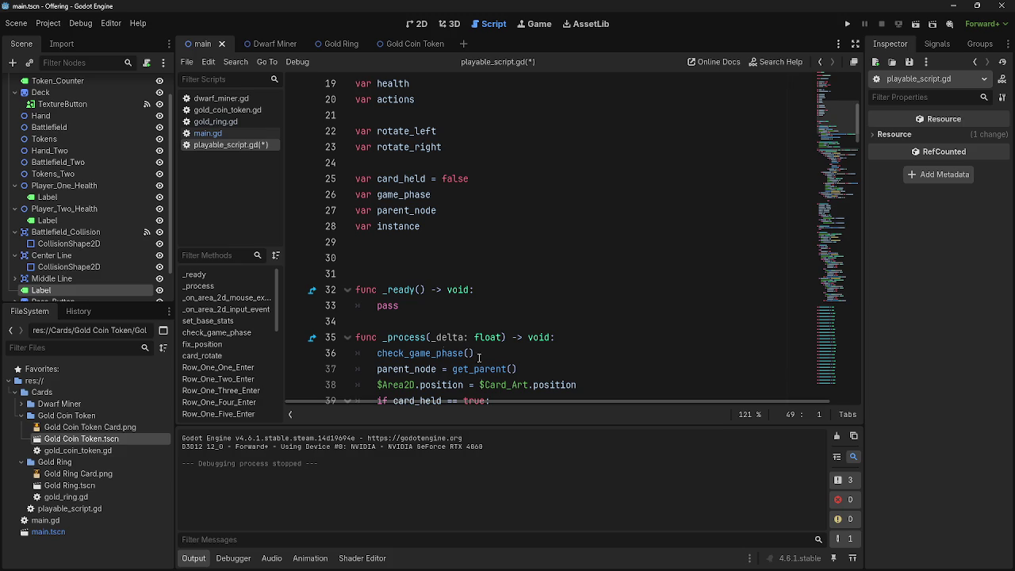
Return to the blank line among the variable declarations and save playable_script.gd
{"action": "scroll", "coordinate": [532, 337], "scroll_direction": "down", "scroll_amount": 6}
{"action": "scroll", "coordinate": [532, 337], "scroll_direction": "up", "scroll_amount": 5}
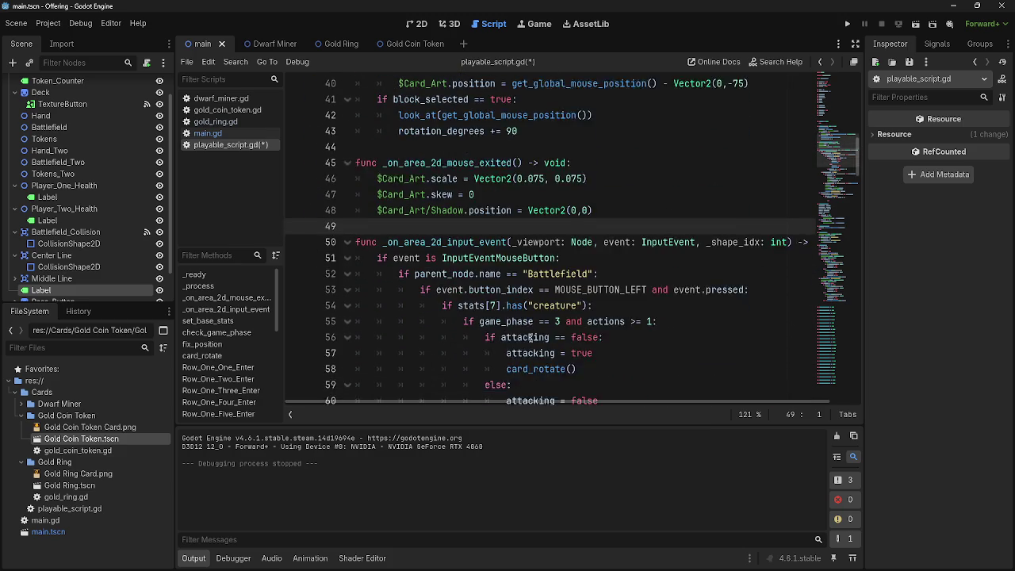
{"action": "scroll", "coordinate": [555, 238], "scroll_direction": "up", "scroll_amount": 3}
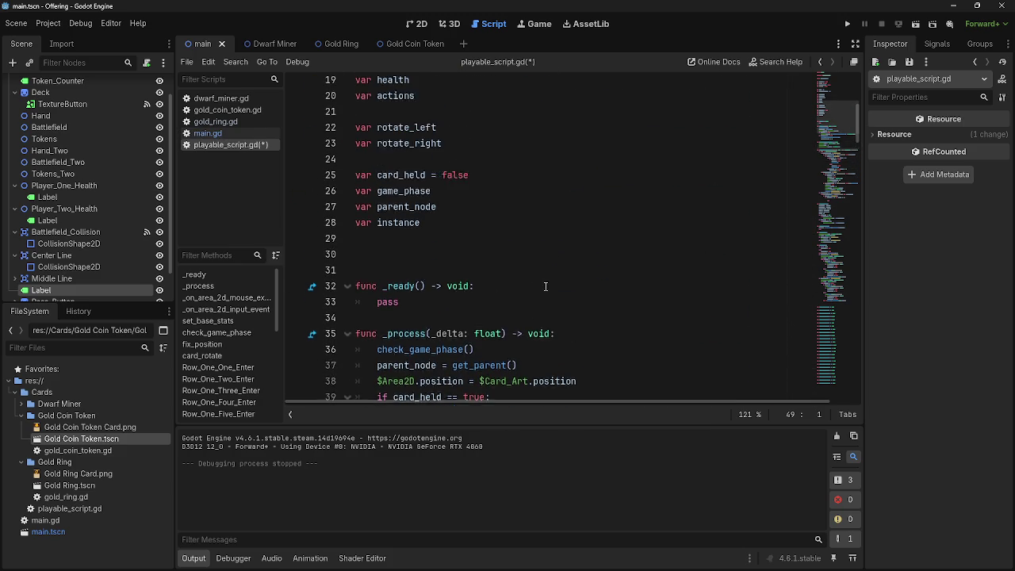
{"action": "left_click", "coordinate": [555, 210]}
{"action": "key", "text": "ctrl+s"}
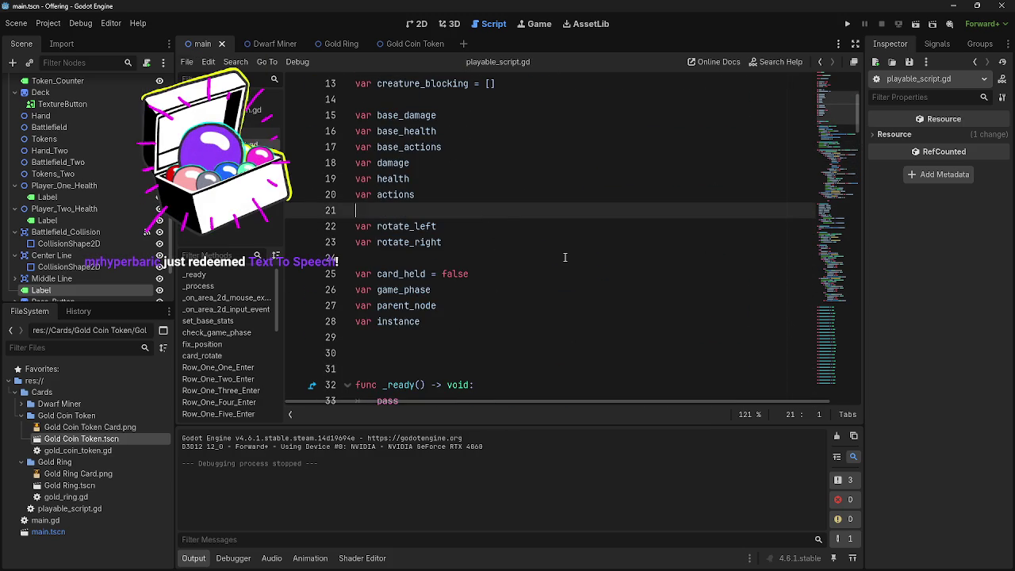
{"action": "scroll", "coordinate": [564, 257], "scroll_direction": "down", "scroll_amount": 1}
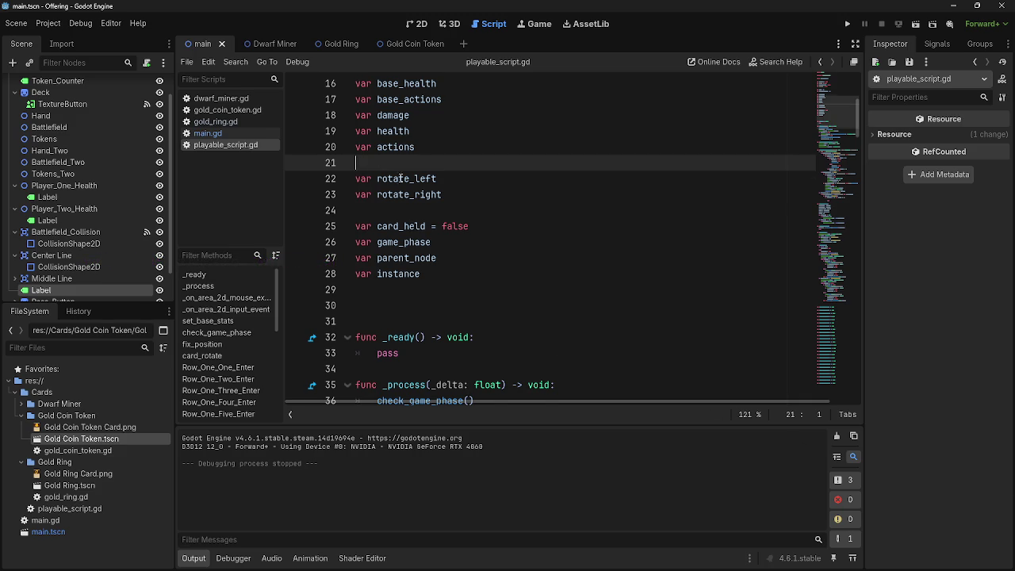
Insert a blank line under 'var blocked = false' and move 'var blocking = false' into it
{"action": "scroll", "coordinate": [630, 333], "scroll_direction": "up", "scroll_amount": 5}
{"action": "left_click", "coordinate": [462, 226]}
{"action": "left_click_drag", "start_coordinate": [355, 178], "coordinate": [525, 222]}
{"action": "left_click", "coordinate": [525, 211]}
{"action": "key", "text": "Up"}
{"action": "key", "text": "Return"}
{"action": "mouse_move", "coordinate": [468, 242]}
{"action": "left_mouse_down"}
{"action": "mouse_move", "coordinate": [356, 242]}
{"action": "mouse_move", "coordinate": [355, 210]}
{"action": "left_mouse_up"}
Step between the blocked and block_selected lines to confirm the new declaration order
{"action": "left_click", "coordinate": [531, 228]}
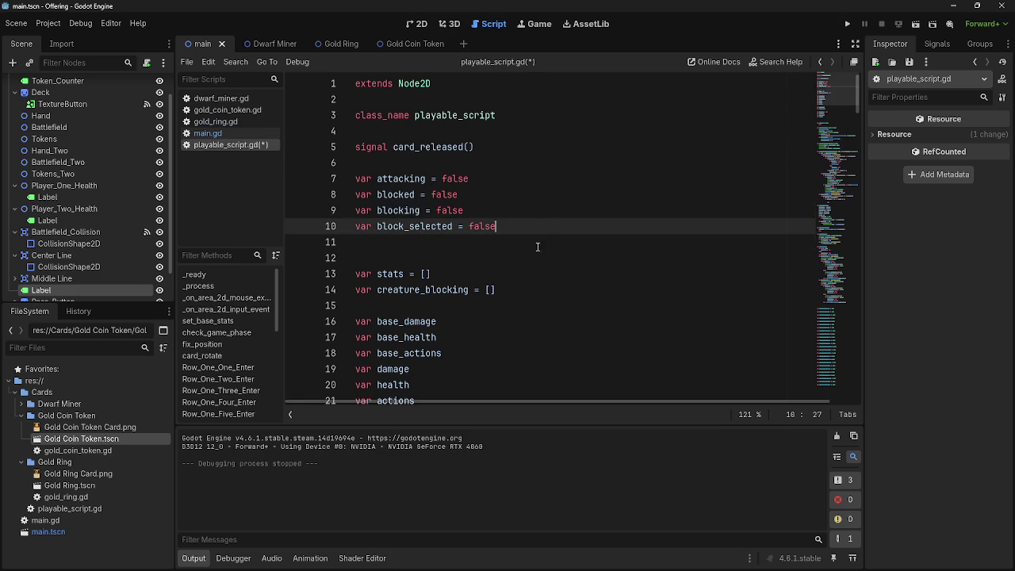
{"action": "left_click", "coordinate": [541, 199]}
{"action": "key", "text": "Down"}
{"action": "key", "text": "Down"}
{"action": "key", "text": "Up"}
{"action": "key", "text": "Up"}
{"action": "key", "text": "Down"}
{"action": "key", "text": "Up"}
{"action": "key", "text": "Down"}
{"action": "key", "text": "Down"}
{"action": "key", "text": "Up"}
{"action": "key", "text": "Down"}
{"action": "key", "text": "Up"}
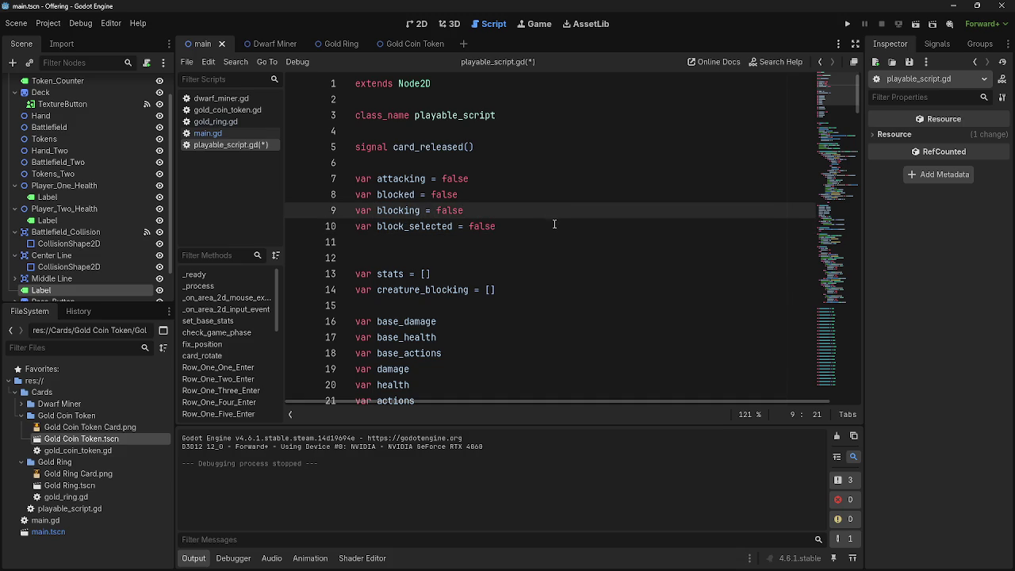
Check the ends of the attacking, blocked, blocking and block_selected declaration lines
{"action": "left_click", "coordinate": [553, 224]}
{"action": "left_click", "coordinate": [562, 238]}
{"action": "left_click", "coordinate": [566, 229]}
{"action": "left_click", "coordinate": [560, 211]}
{"action": "left_click", "coordinate": [557, 195]}
{"action": "left_click", "coordinate": [550, 215]}
{"action": "left_click", "coordinate": [547, 195]}
{"action": "left_click", "coordinate": [546, 211]}
{"action": "left_click", "coordinate": [544, 226]}
{"action": "left_click", "coordinate": [543, 211]}
{"action": "left_click", "coordinate": [541, 194]}
{"action": "left_click", "coordinate": [540, 179]}
{"action": "left_click", "coordinate": [543, 210]}
{"action": "left_click", "coordinate": [544, 194]}
{"action": "left_click", "coordinate": [542, 210]}
{"action": "left_click", "coordinate": [537, 194]}
{"action": "left_click", "coordinate": [535, 178]}
{"action": "left_click", "coordinate": [535, 210]}
{"action": "left_click", "coordinate": [535, 226]}
{"action": "left_click", "coordinate": [534, 194]}
{"action": "left_click", "coordinate": [533, 210]}
{"action": "left_click", "coordinate": [535, 179]}
{"action": "left_click", "coordinate": [537, 210]}
{"action": "left_click", "coordinate": [542, 227]}
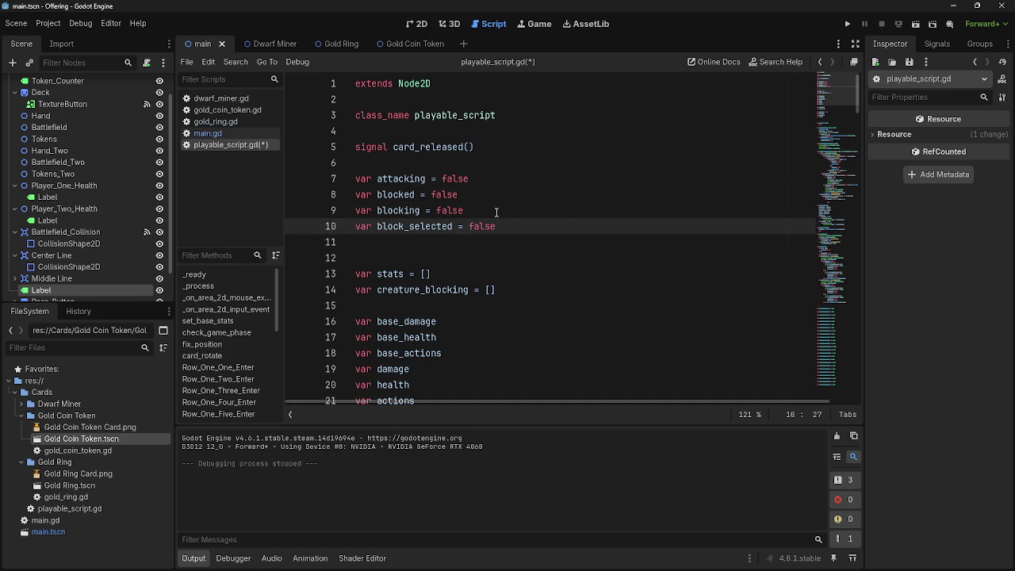
{"action": "scroll", "coordinate": [506, 268], "scroll_direction": "down", "scroll_amount": 4}
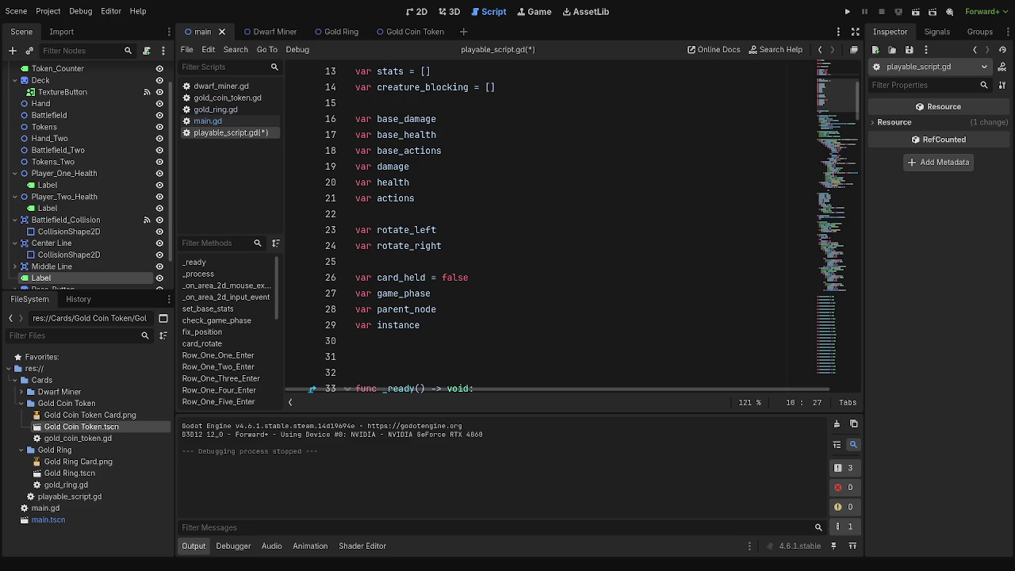
Inspect the blank lines around _ready and _process in playable_script.gd
{"action": "scroll", "coordinate": [547, 222], "scroll_direction": "up", "scroll_amount": 4}
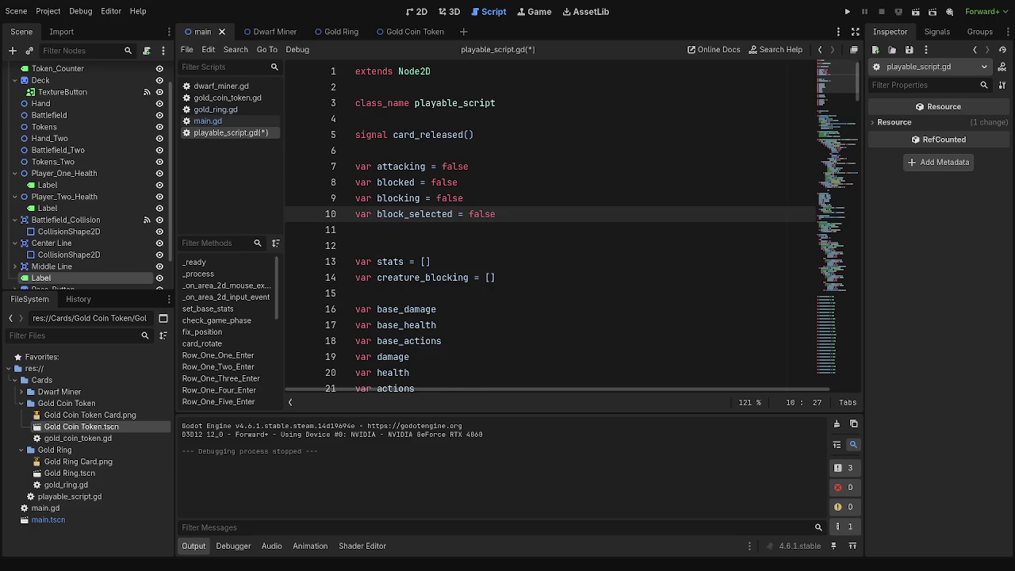
{"action": "scroll", "coordinate": [547, 222], "scroll_direction": "down", "scroll_amount": 12}
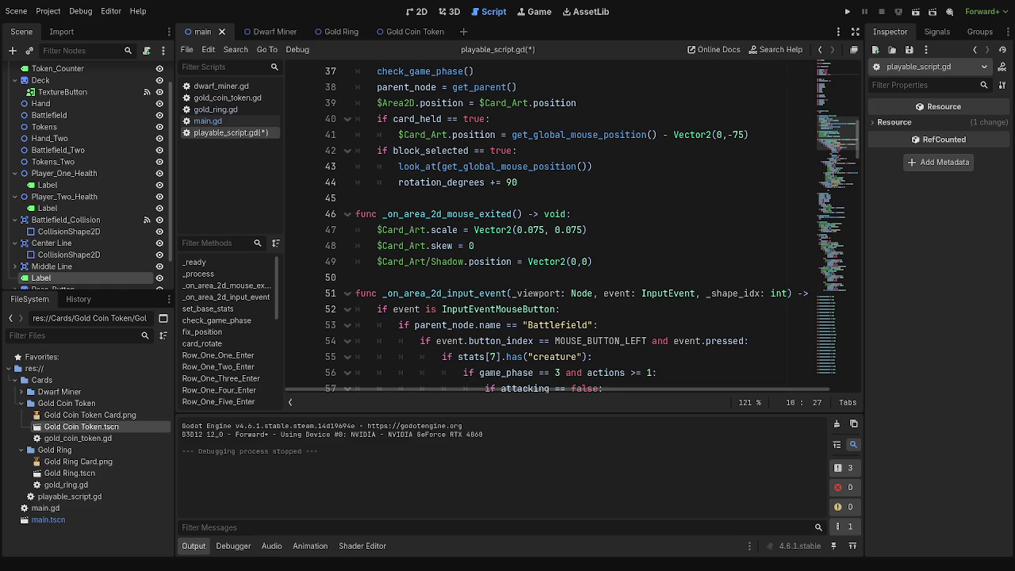
{"action": "scroll", "coordinate": [555, 229], "scroll_direction": "up", "scroll_amount": 2}
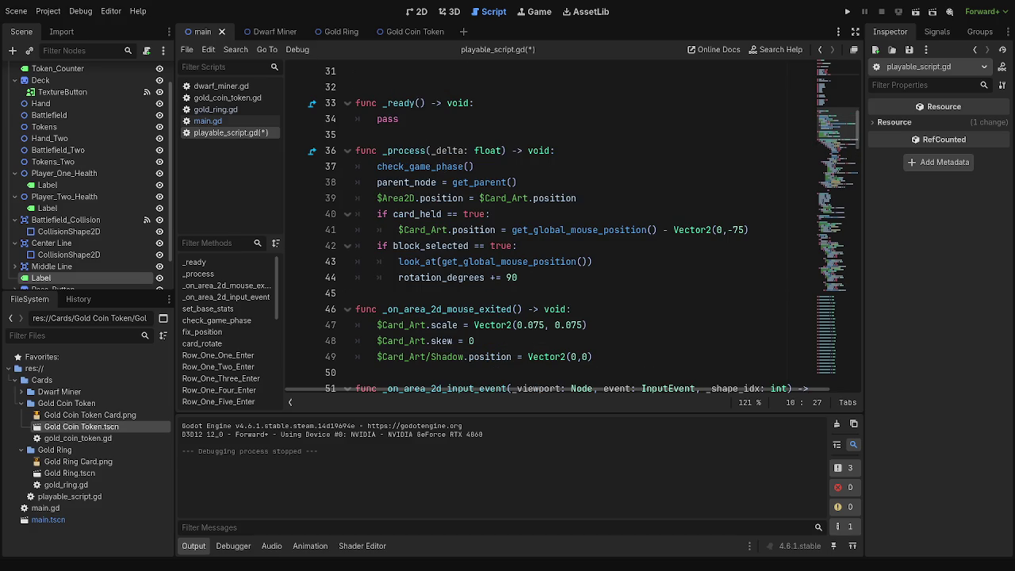
{"action": "left_click", "coordinate": [516, 293]}
{"action": "left_click", "coordinate": [521, 136]}
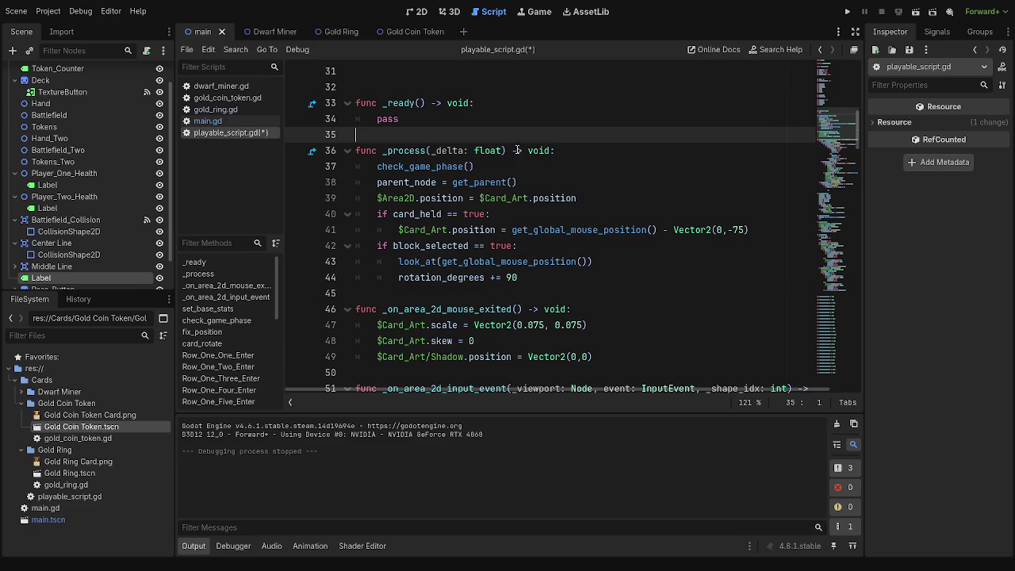
{"action": "scroll", "coordinate": [435, 320], "scroll_direction": "up", "scroll_amount": 6}
{"action": "scroll", "coordinate": [417, 358], "scroll_direction": "down", "scroll_amount": 4}
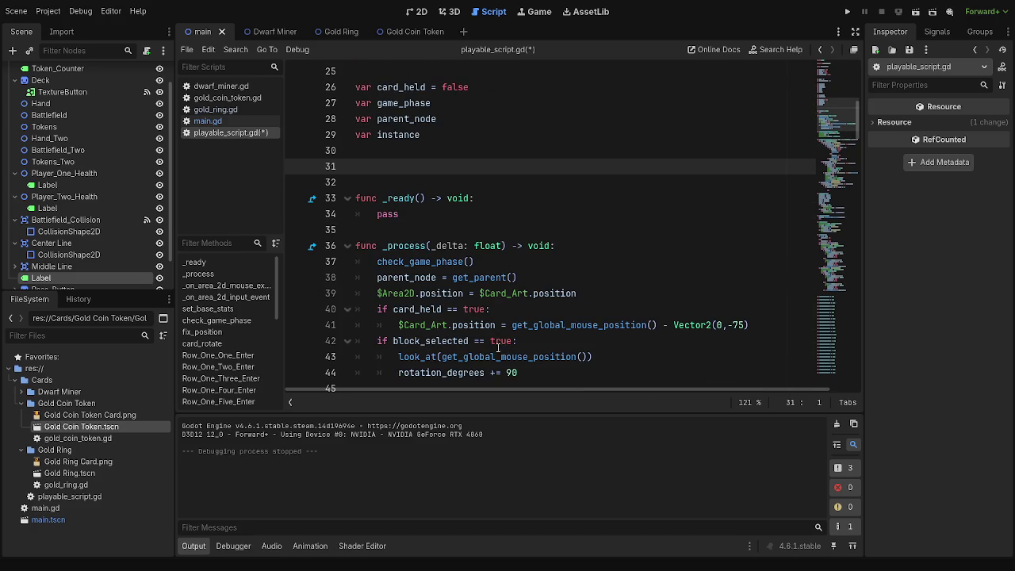
{"action": "left_click", "coordinate": [431, 166]}
{"action": "left_click", "coordinate": [418, 233]}
{"action": "left_click", "coordinate": [408, 170]}
Delete the extra blank line 11 under block_selected, bringing 'var stats = []' up to line 12
{"action": "scroll", "coordinate": [504, 262], "scroll_direction": "up", "scroll_amount": 3}
{"action": "scroll", "coordinate": [505, 262], "scroll_direction": "up", "scroll_amount": 3}
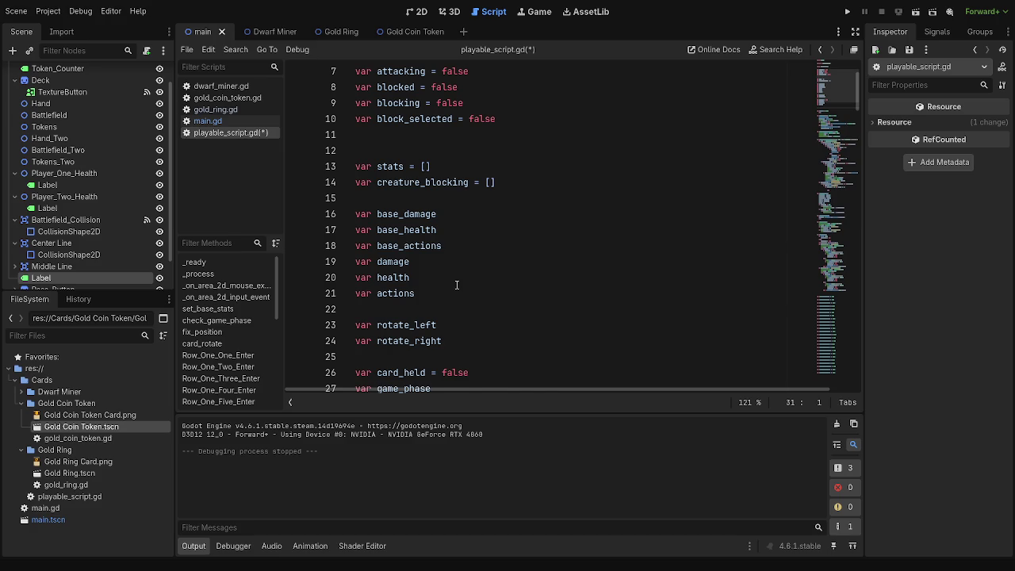
{"action": "scroll", "coordinate": [457, 285], "scroll_direction": "down", "scroll_amount": 7}
{"action": "scroll", "coordinate": [457, 284], "scroll_direction": "up", "scroll_amount": 5}
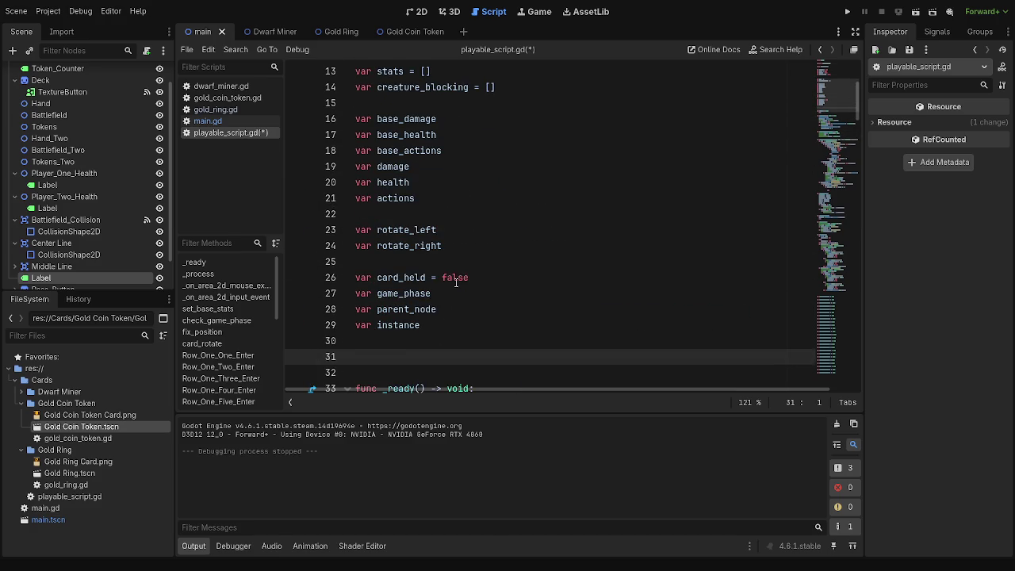
{"action": "left_click_drag", "start_coordinate": [463, 282], "coordinate": [372, 277]}
{"action": "left_click", "coordinate": [496, 286]}
{"action": "scroll", "coordinate": [488, 328], "scroll_direction": "up", "scroll_amount": 3}
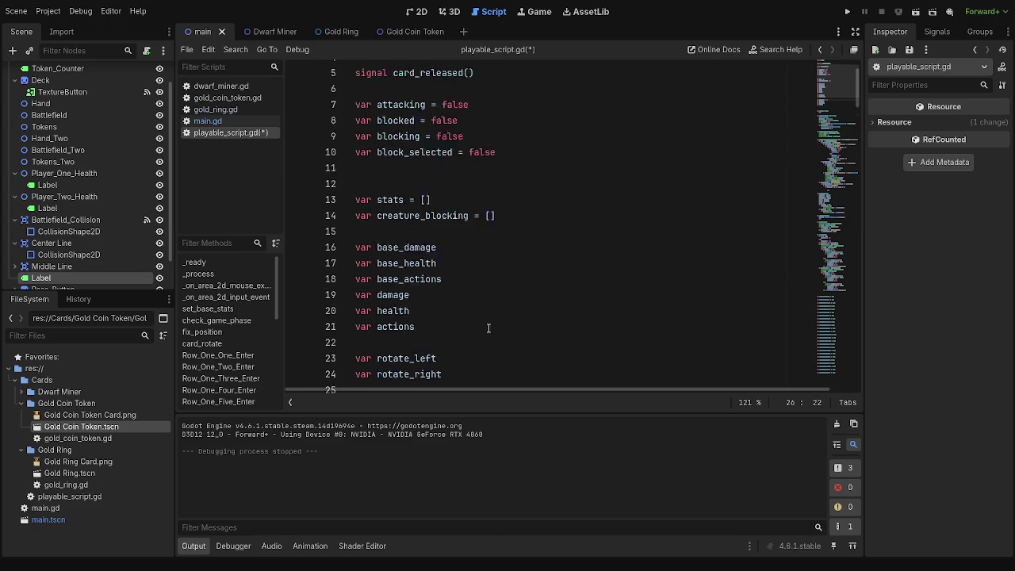
{"action": "scroll", "coordinate": [488, 328], "scroll_direction": "up", "scroll_amount": 2}
{"action": "left_click", "coordinate": [409, 231]}
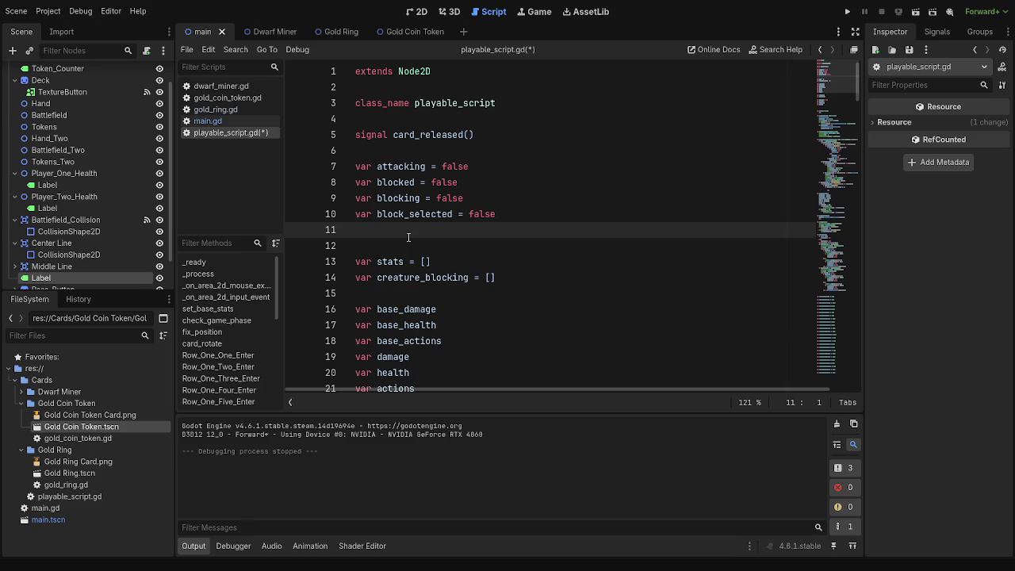
{"action": "key", "text": "BackSpace"}
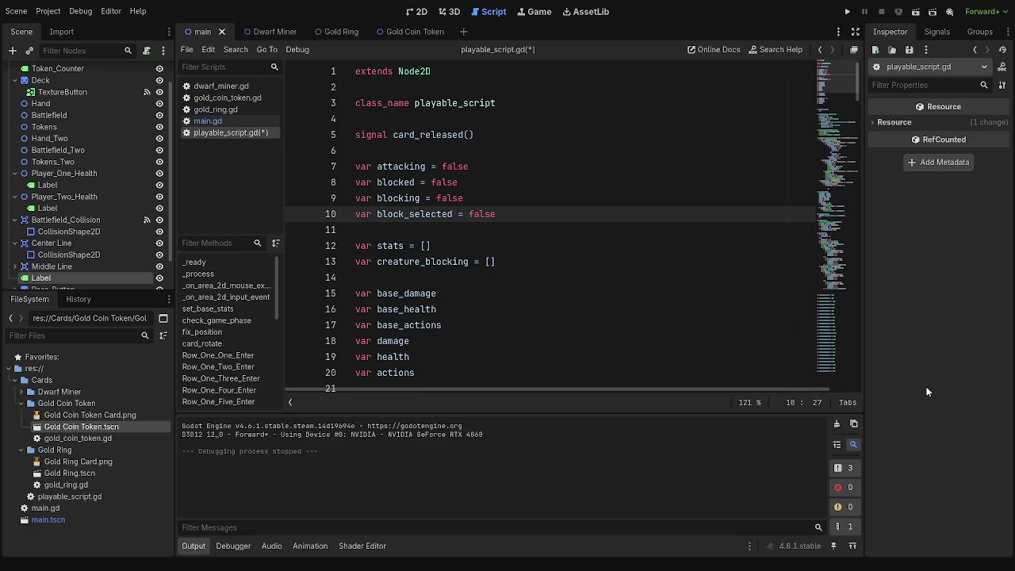
{"action": "key", "text": "Return"}
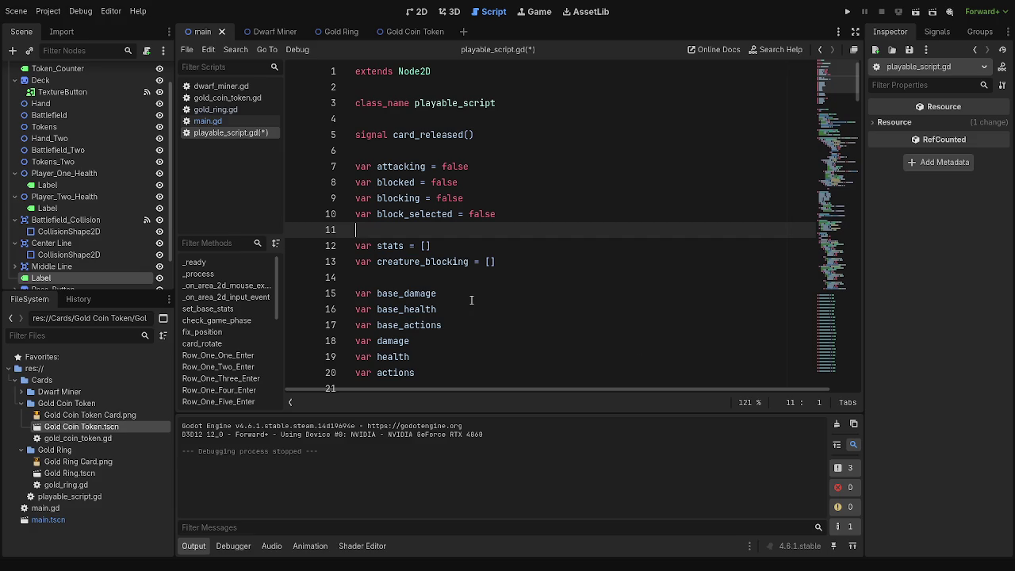
{"action": "scroll", "coordinate": [525, 344], "scroll_direction": "down", "scroll_amount": 3}
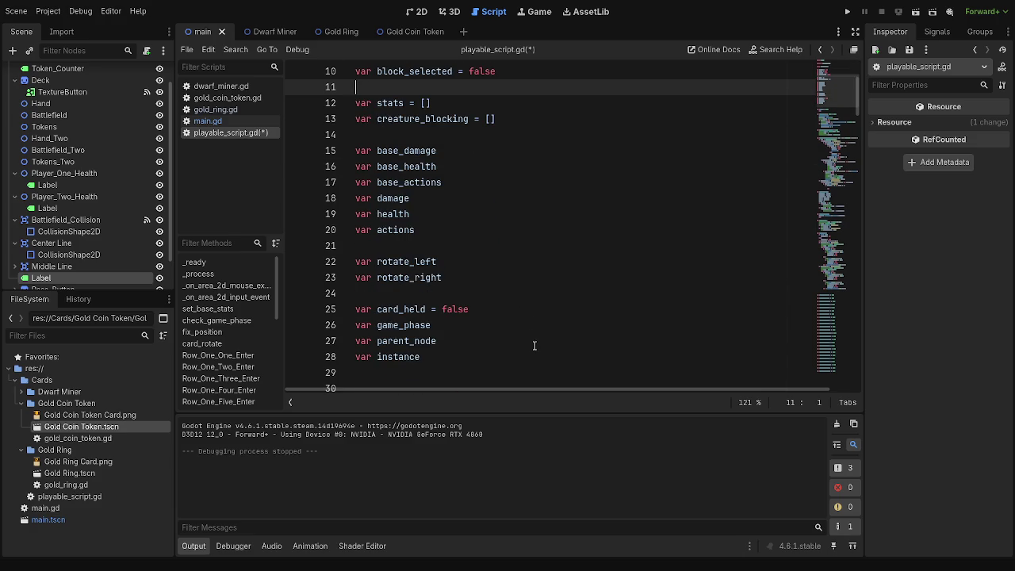
{"action": "scroll", "coordinate": [534, 346], "scroll_direction": "down", "scroll_amount": 6}
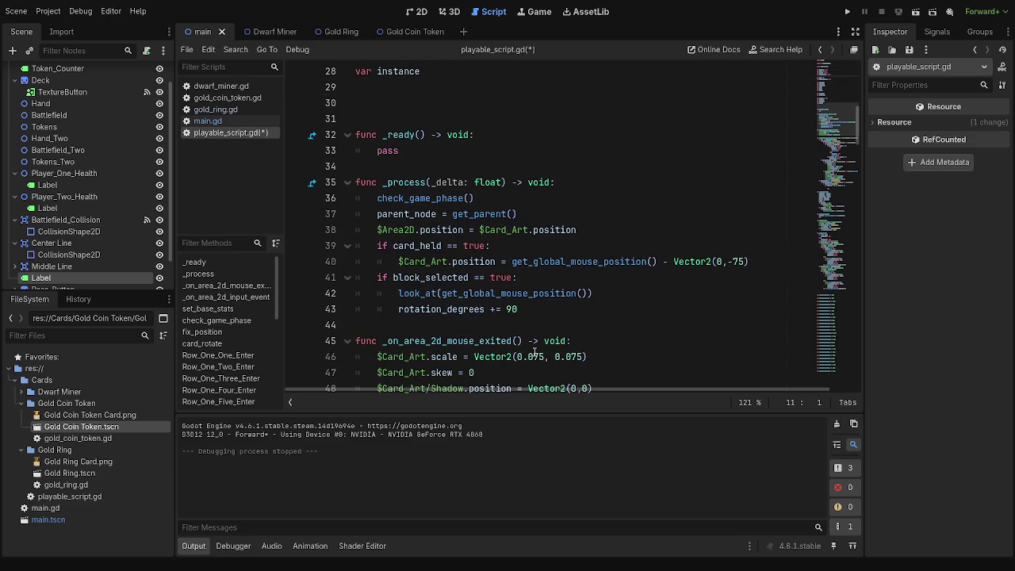
{"action": "scroll", "coordinate": [534, 353], "scroll_direction": "down", "scroll_amount": 4}
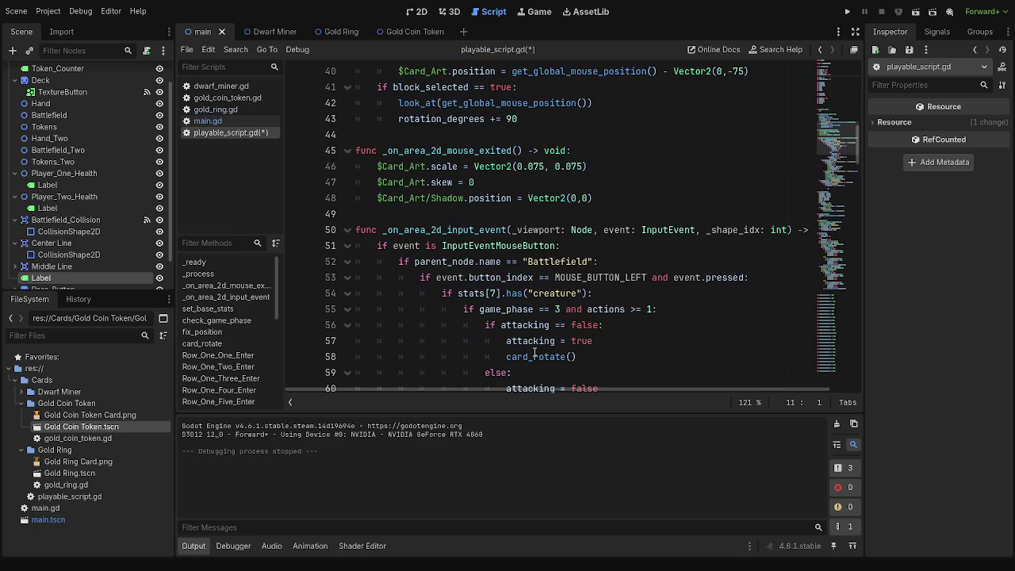
{"action": "scroll", "coordinate": [534, 352], "scroll_direction": "down", "scroll_amount": 12}
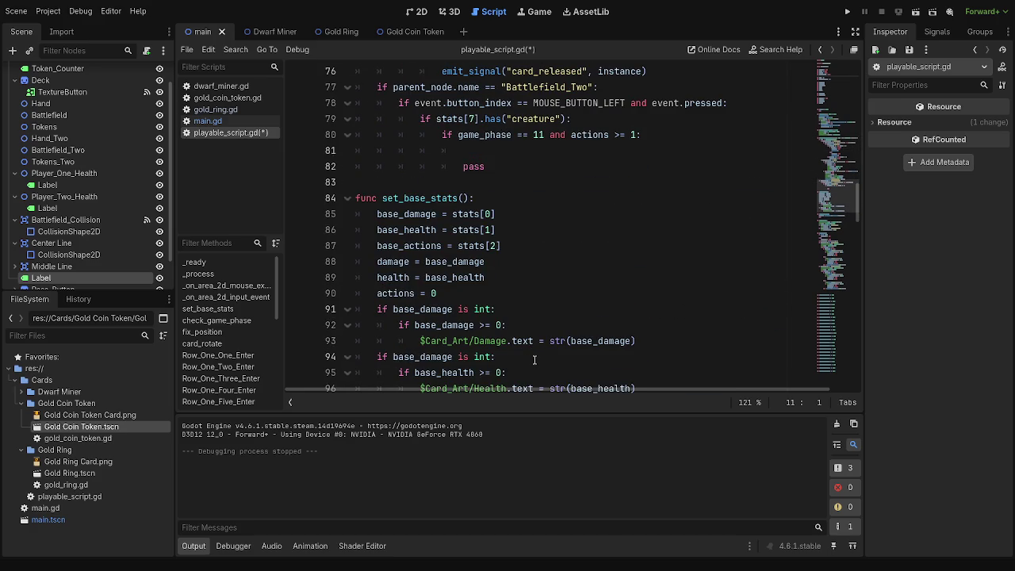
{"action": "scroll", "coordinate": [534, 359], "scroll_direction": "down", "scroll_amount": 3}
{"action": "scroll", "coordinate": [527, 349], "scroll_direction": "up", "scroll_amount": 11}
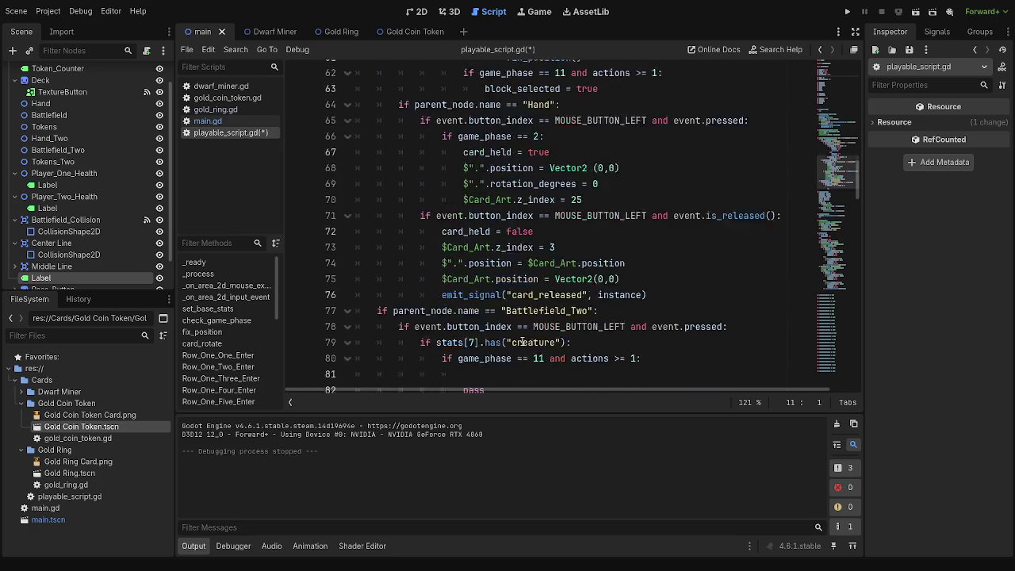
{"action": "scroll", "coordinate": [504, 212], "scroll_direction": "up", "scroll_amount": 5}
{"action": "left_click", "coordinate": [502, 261]}
{"action": "scroll", "coordinate": [507, 238], "scroll_direction": "up", "scroll_amount": 5}
{"action": "left_click", "coordinate": [517, 261]}
{"action": "left_click", "coordinate": [517, 214]}
{"action": "left_click", "coordinate": [519, 198]}
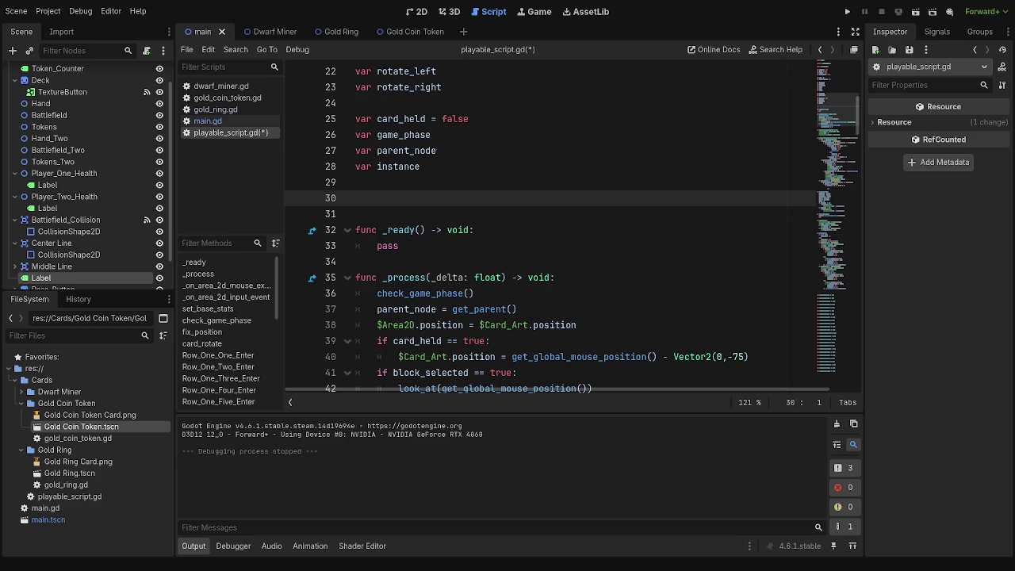
Step through the blank lines of playable_script.gd from the variables down to the input handler
{"action": "left_click", "coordinate": [427, 182]}
{"action": "left_click", "coordinate": [431, 195]}
{"action": "left_click", "coordinate": [435, 189]}
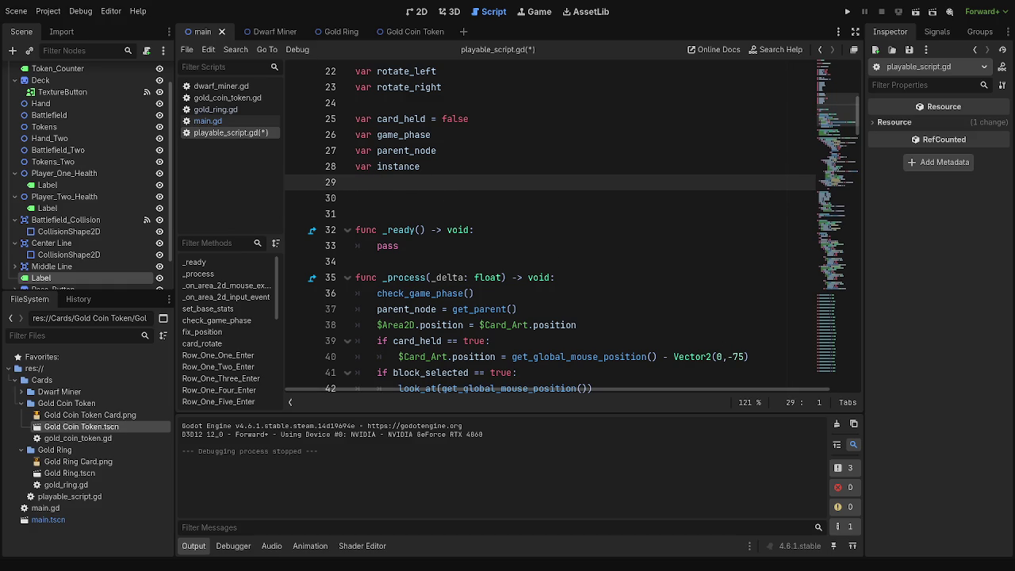
{"action": "left_click", "coordinate": [527, 212]}
{"action": "scroll", "coordinate": [553, 198], "scroll_direction": "down", "scroll_amount": 7}
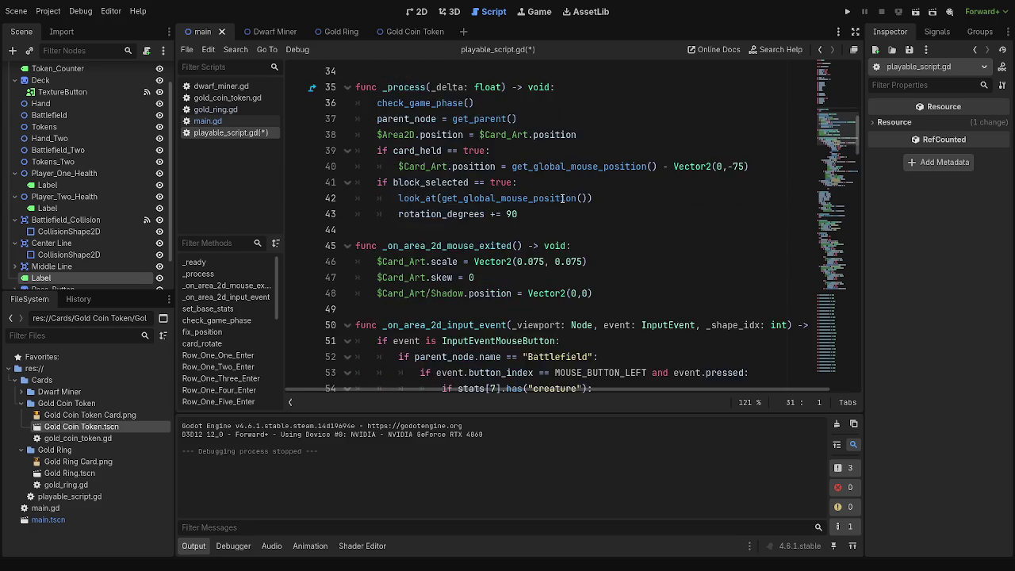
{"action": "scroll", "coordinate": [552, 199], "scroll_direction": "down", "scroll_amount": 1}
{"action": "left_click", "coordinate": [558, 108]}
{"action": "scroll", "coordinate": [781, 114], "scroll_direction": "down", "scroll_amount": 6}
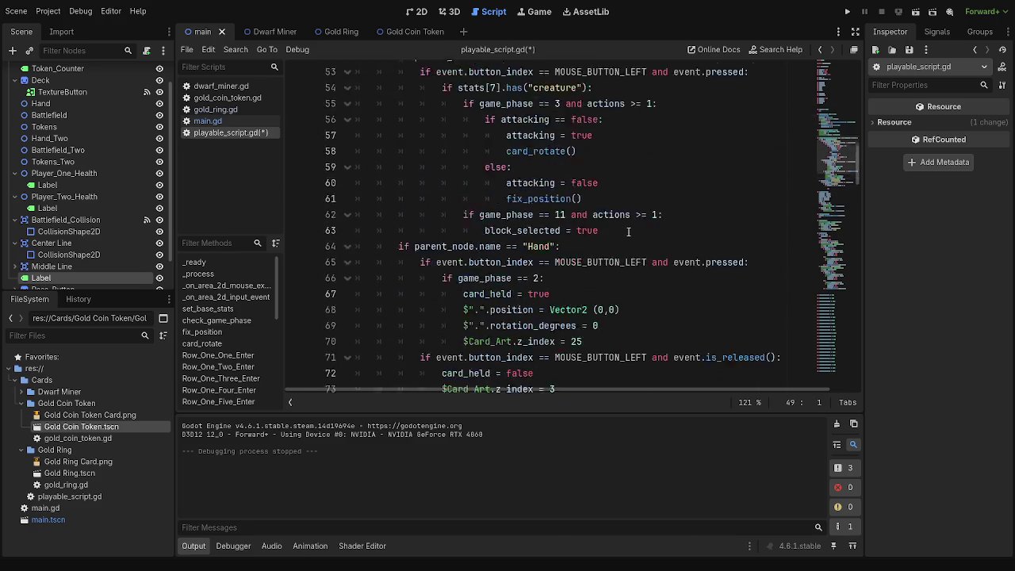
Run the game to test card behaviour, then switch to the stream chat window
{"action": "left_click", "coordinate": [847, 11]}
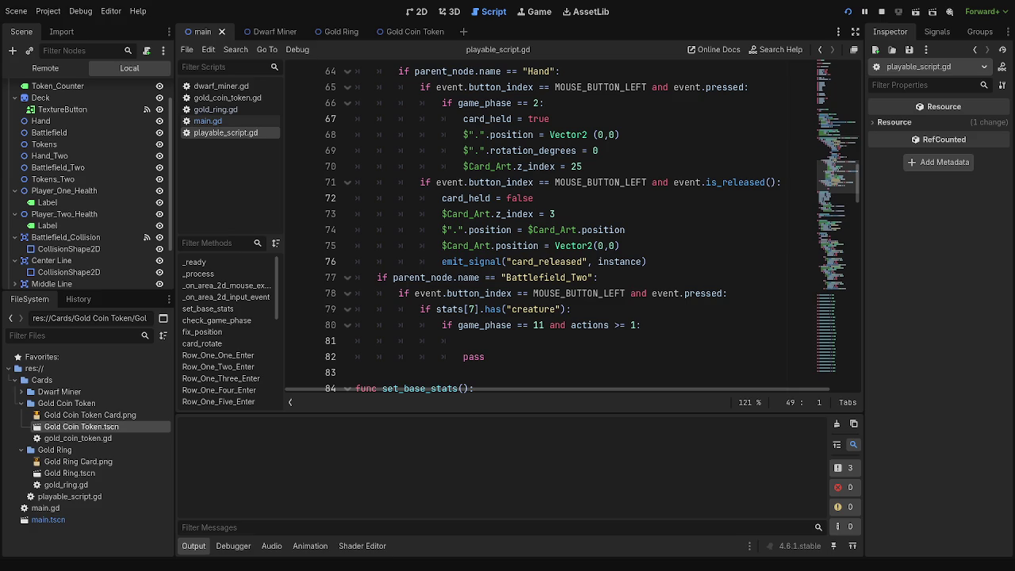
{"action": "scroll", "coordinate": [539, 323], "scroll_direction": "up", "scroll_amount": 2}
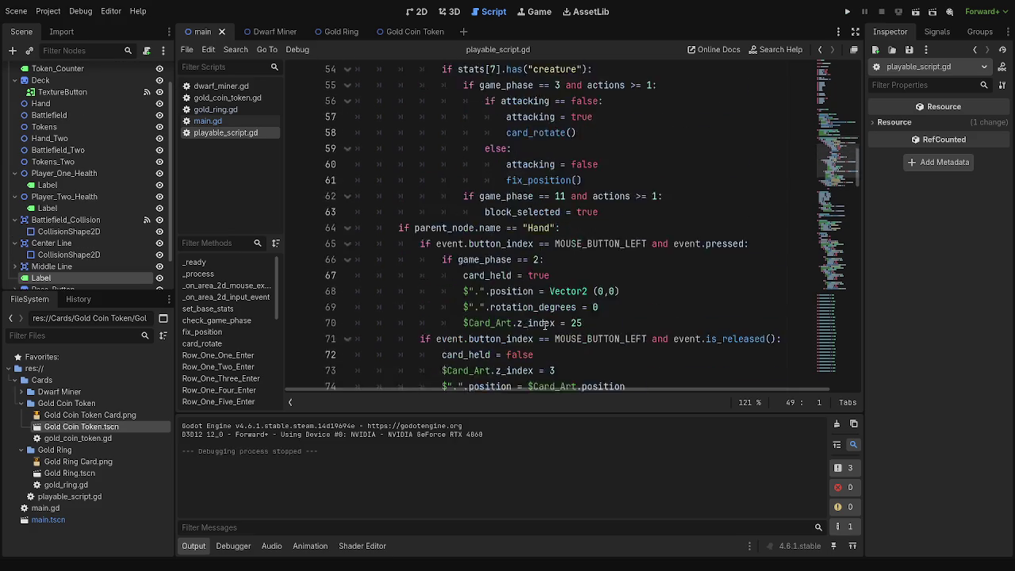
{"action": "scroll", "coordinate": [544, 326], "scroll_direction": "down", "scroll_amount": 4}
{"action": "left_click", "coordinate": [545, 245]}
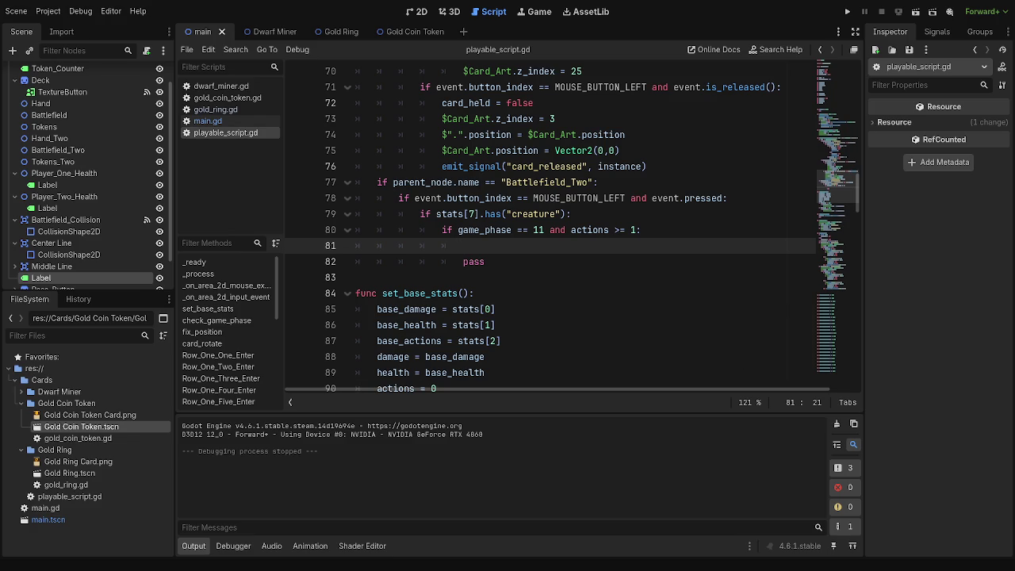
{"action": "key", "text": "alt+Tab"}
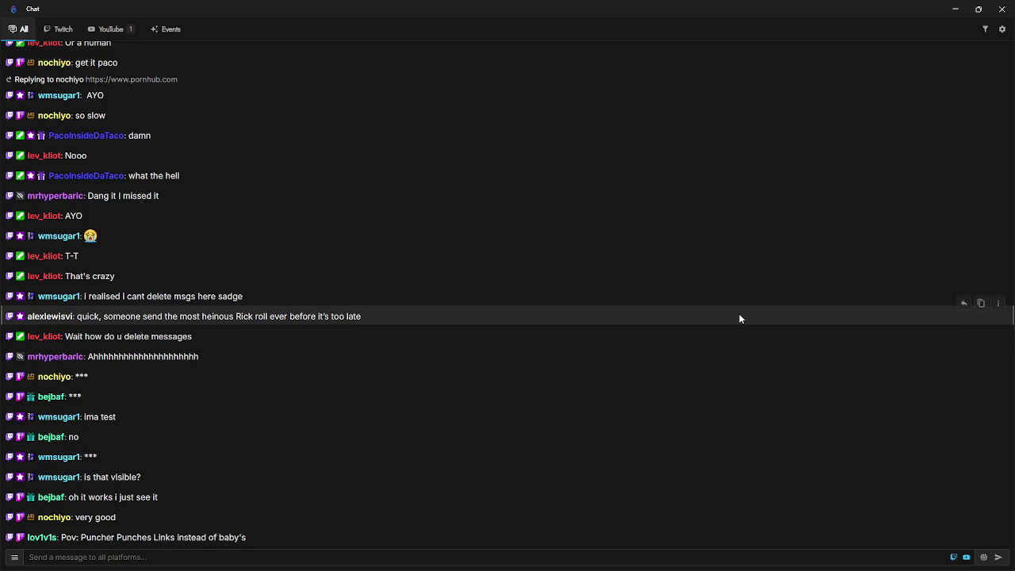
Minimise the stream chat and return to the Godot script editor
{"action": "left_click", "coordinate": [978, 9]}
{"action": "key", "text": "alt+Tab"}
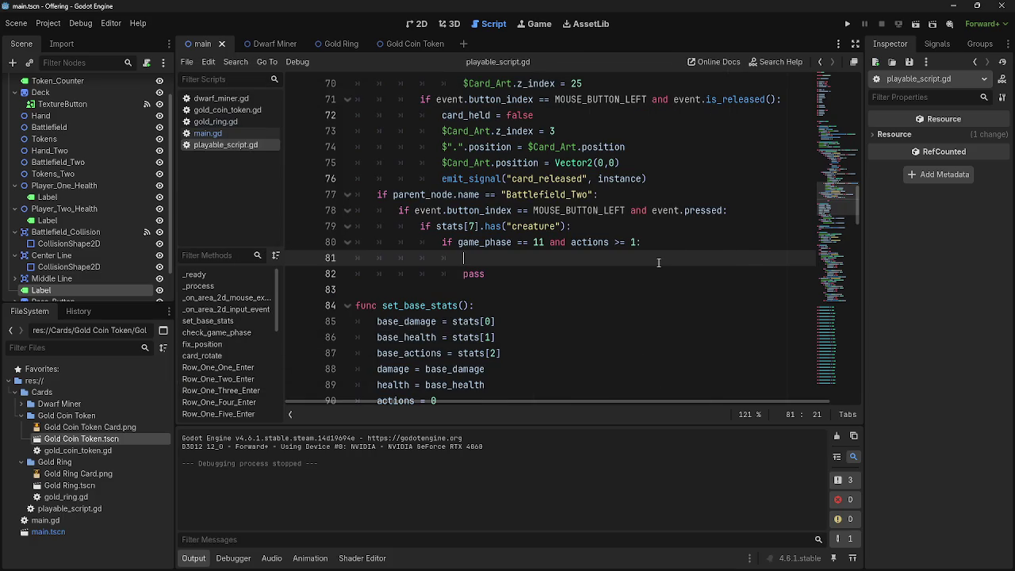
Return to the editor and review the creature check on line 79 and empty line 81
{"action": "key", "text": "alt+Tab"}
{"action": "left_click", "coordinate": [597, 269]}
{"action": "left_click", "coordinate": [597, 261]}
{"action": "left_click", "coordinate": [542, 227]}
{"action": "key", "text": "End"}
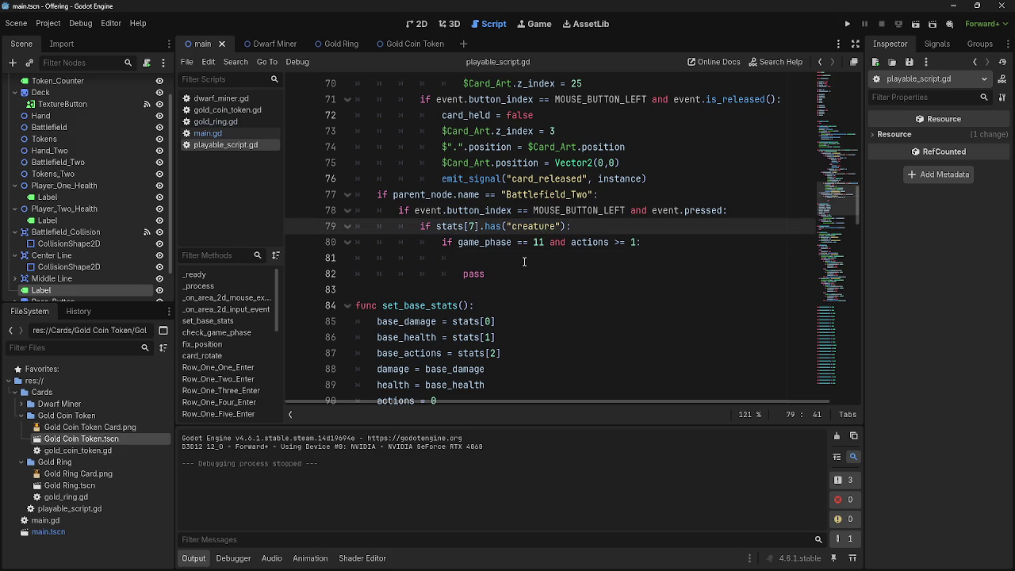
{"action": "left_click", "coordinate": [524, 262]}
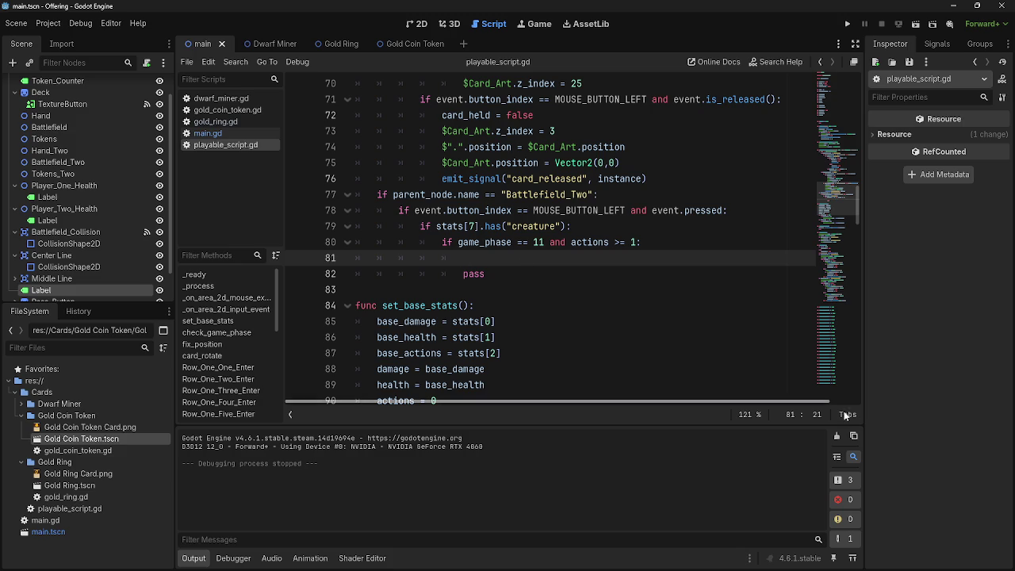
{"action": "key", "text": "super"}
{"action": "key", "text": "super"}
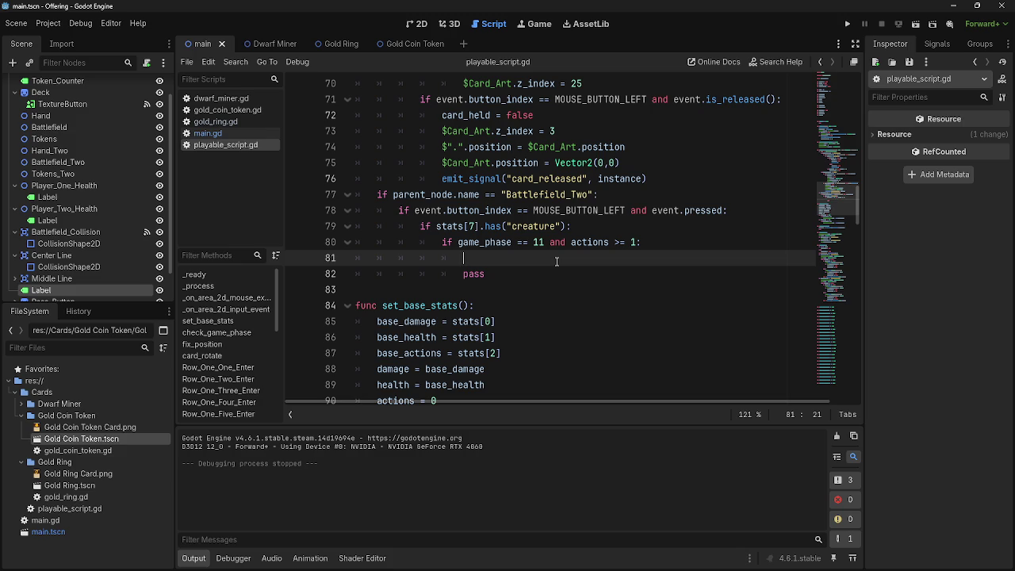
Inspect the game_phase 11 condition on line 80 of the Battlefield_Two branch
{"action": "left_click", "coordinate": [485, 228]}
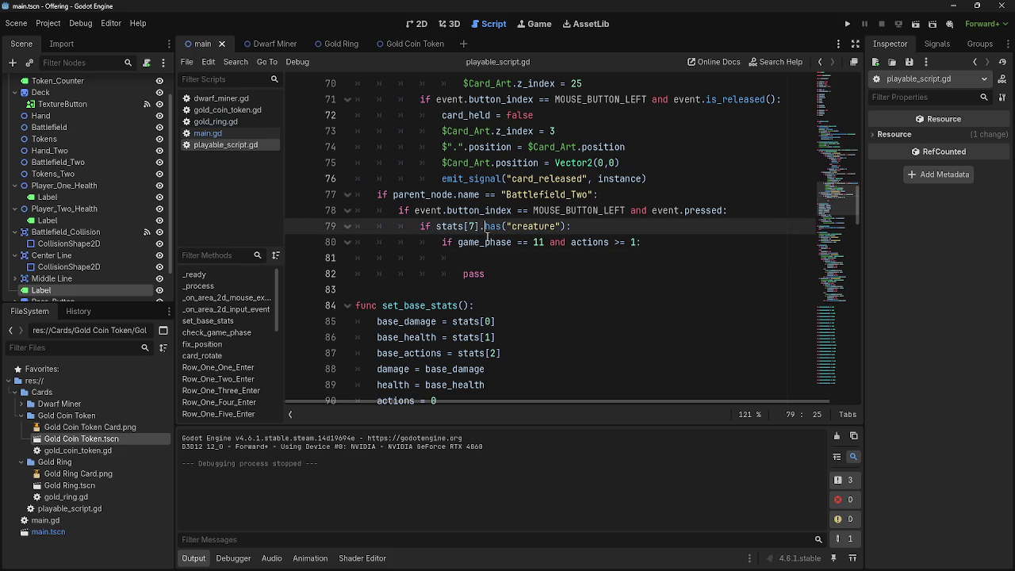
{"action": "left_click", "coordinate": [487, 237]}
{"action": "left_click", "coordinate": [533, 242]}
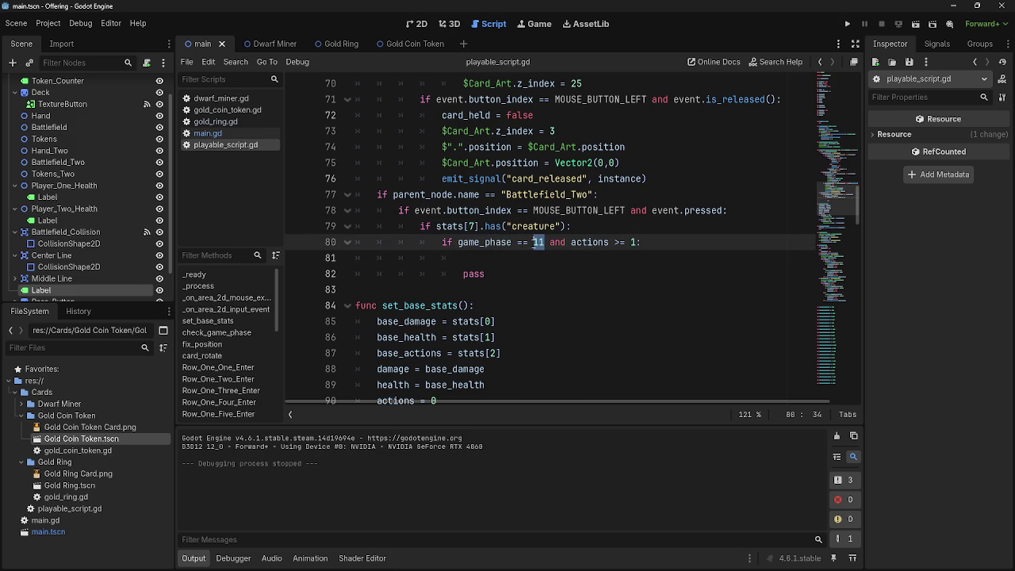
{"action": "left_click", "coordinate": [538, 256]}
{"action": "scroll", "coordinate": [570, 300], "scroll_direction": "up", "scroll_amount": 2}
{"action": "scroll", "coordinate": [571, 300], "scroll_direction": "up", "scroll_amount": 4}
{"action": "scroll", "coordinate": [571, 300], "scroll_direction": "down", "scroll_amount": 3}
Select across the phase 11 condition, then open main.gd to check its phase handling
{"action": "left_click", "coordinate": [648, 337]}
{"action": "left_click_drag", "start_coordinate": [644, 337], "coordinate": [441, 337]}
{"action": "left_click", "coordinate": [659, 353]}
{"action": "scroll", "coordinate": [664, 338], "scroll_direction": "up", "scroll_amount": 4}
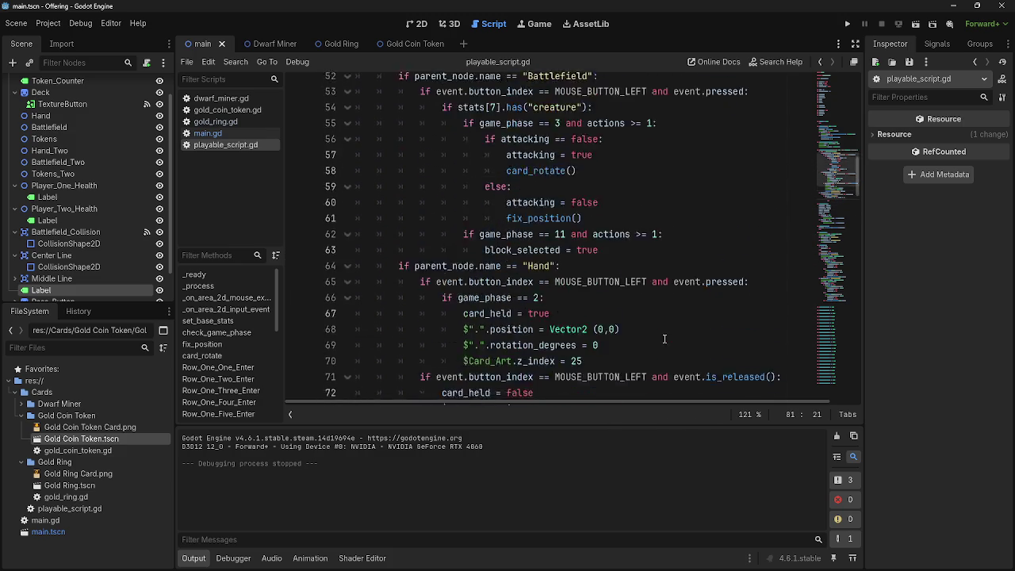
{"action": "scroll", "coordinate": [664, 338], "scroll_direction": "up", "scroll_amount": 13}
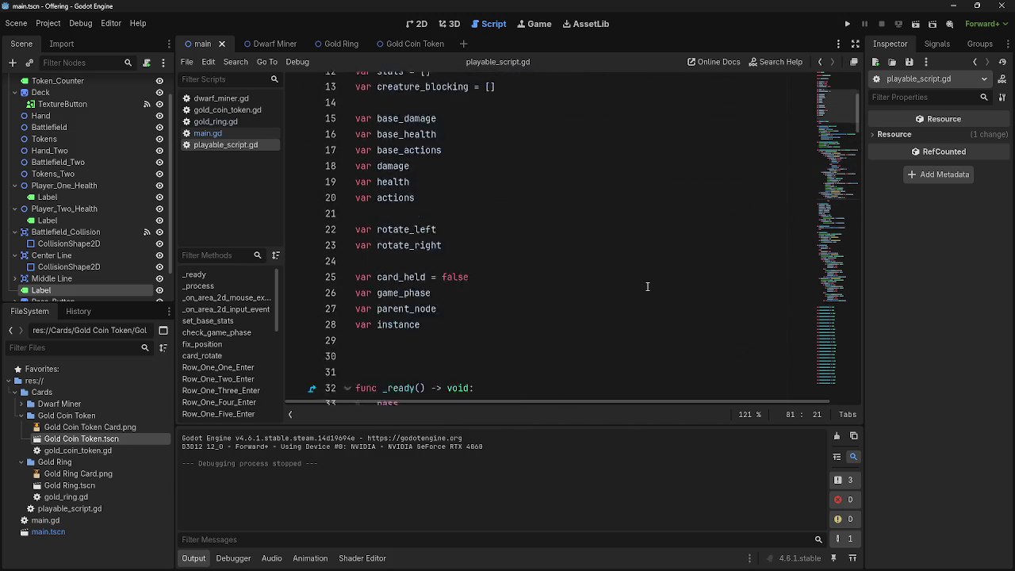
{"action": "scroll", "coordinate": [647, 287], "scroll_direction": "down", "scroll_amount": 18}
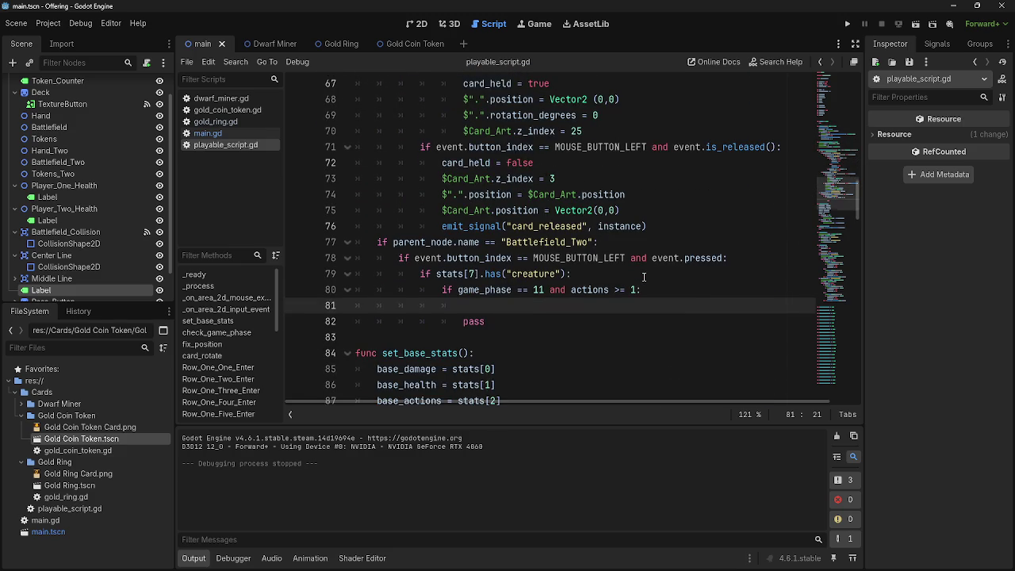
{"action": "left_click", "coordinate": [212, 133]}
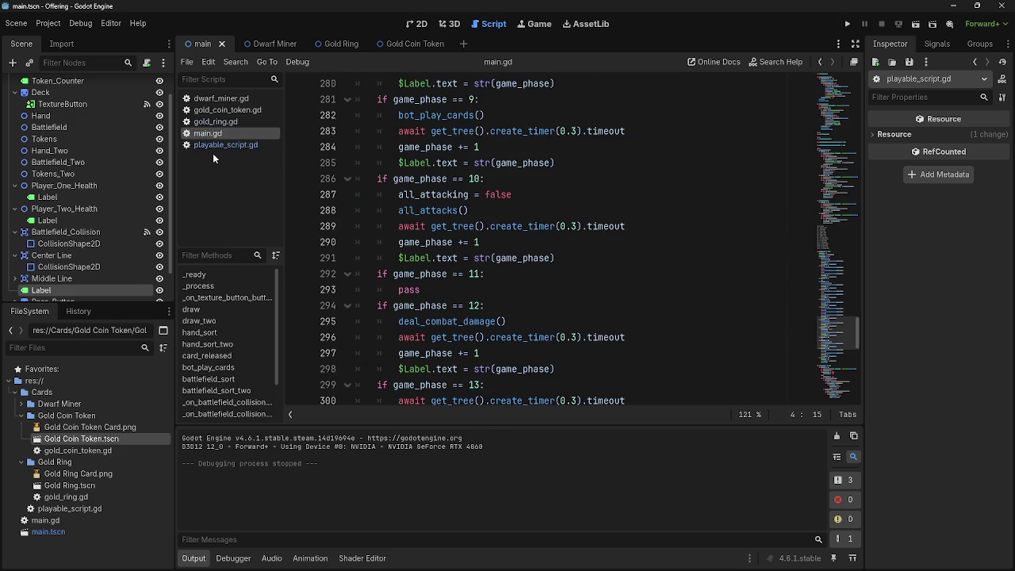
Return to playable_script.gd at the top and select the creature_blocking = [] line 13
{"action": "left_click", "coordinate": [218, 146]}
{"action": "scroll", "coordinate": [555, 327], "scroll_direction": "up", "scroll_amount": 10}
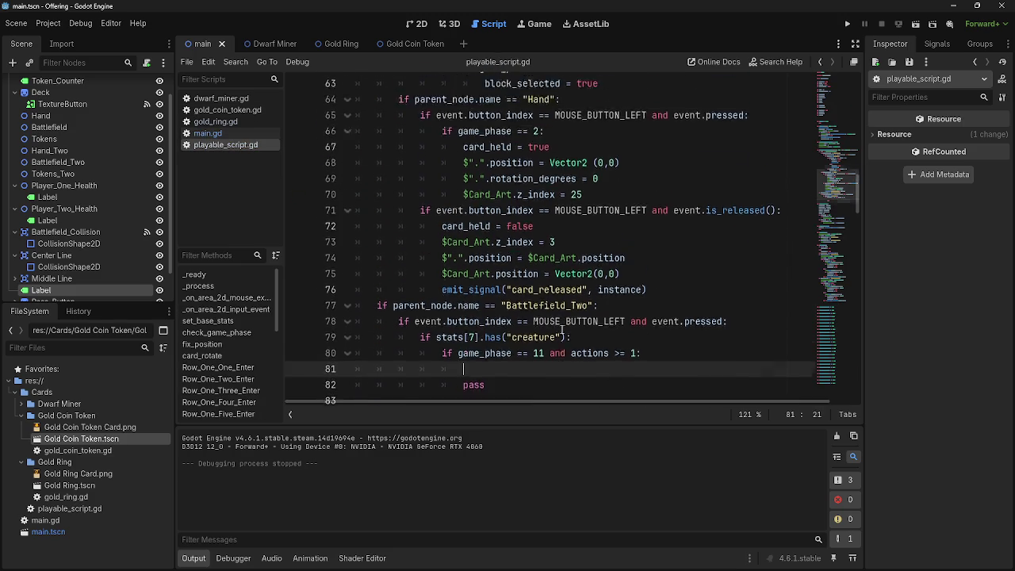
{"action": "scroll", "coordinate": [554, 326], "scroll_direction": "up", "scroll_amount": 10}
{"action": "left_click_drag", "start_coordinate": [497, 227], "coordinate": [311, 230]}
{"action": "left_click", "coordinate": [503, 230]}
{"action": "left_click_drag", "start_coordinate": [516, 228], "coordinate": [302, 222]}
{"action": "left_click", "coordinate": [507, 227]}
{"action": "key", "text": "shift+Home"}
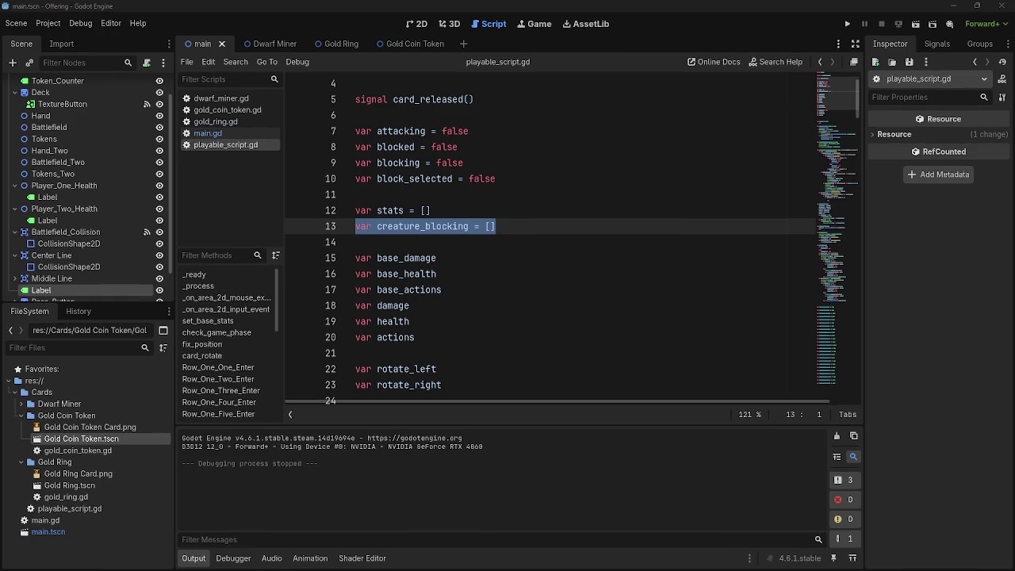
Click repeatedly among the declarations on lines 11–14, ending on empty line 14
{"action": "left_click", "coordinate": [509, 237]}
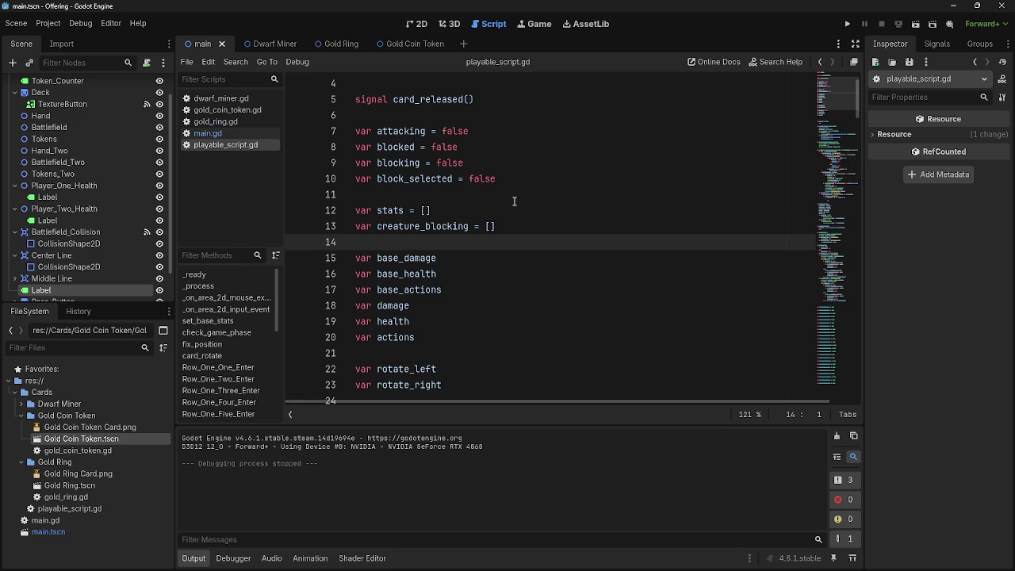
{"action": "left_click", "coordinate": [502, 199]}
{"action": "left_click", "coordinate": [546, 224]}
{"action": "left_click", "coordinate": [550, 217]}
{"action": "left_click", "coordinate": [556, 223]}
{"action": "left_click", "coordinate": [544, 210]}
{"action": "left_click", "coordinate": [539, 197]}
{"action": "left_click", "coordinate": [532, 209]}
{"action": "left_click", "coordinate": [543, 197]}
{"action": "left_click", "coordinate": [552, 225]}
{"action": "left_click", "coordinate": [548, 241]}
{"action": "left_click", "coordinate": [542, 210]}
{"action": "left_click", "coordinate": [537, 224]}
{"action": "left_click", "coordinate": [534, 210]}
{"action": "left_click", "coordinate": [532, 192]}
{"action": "left_click", "coordinate": [536, 208]}
{"action": "left_click", "coordinate": [537, 192]}
{"action": "left_click", "coordinate": [533, 208]}
{"action": "left_click", "coordinate": [530, 194]}
{"action": "left_click", "coordinate": [527, 208]}
{"action": "left_click", "coordinate": [523, 195]}
{"action": "left_click", "coordinate": [512, 207]}
{"action": "left_click", "coordinate": [514, 194]}
{"action": "left_click", "coordinate": [516, 209]}
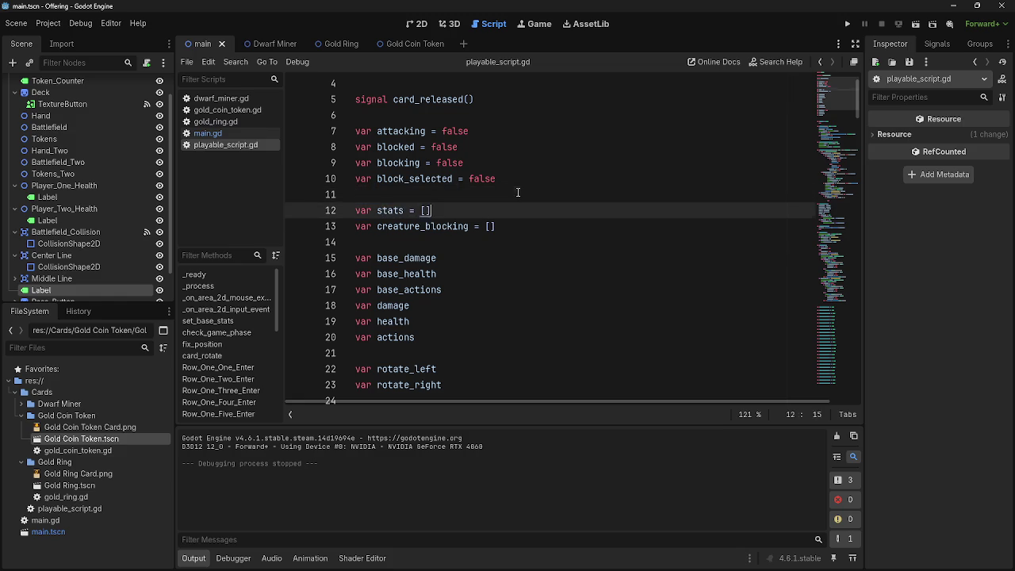
{"action": "left_click", "coordinate": [516, 193]}
{"action": "left_click", "coordinate": [511, 208]}
{"action": "left_click", "coordinate": [507, 196]}
{"action": "left_click", "coordinate": [504, 209]}
{"action": "left_click", "coordinate": [497, 197]}
{"action": "left_click", "coordinate": [496, 209]}
{"action": "left_click", "coordinate": [495, 195]}
{"action": "left_click", "coordinate": [494, 209]}
{"action": "left_click", "coordinate": [490, 194]}
{"action": "left_click", "coordinate": [496, 226]}
{"action": "left_click", "coordinate": [499, 195]}
{"action": "left_click", "coordinate": [500, 226]}
{"action": "left_click", "coordinate": [507, 241]}
{"action": "left_click", "coordinate": [515, 225]}
{"action": "left_click", "coordinate": [541, 238]}
{"action": "left_click", "coordinate": [538, 211]}
{"action": "left_click", "coordinate": [533, 225]}
{"action": "left_click", "coordinate": [528, 210]}
{"action": "left_click", "coordinate": [520, 194]}
{"action": "left_click", "coordinate": [535, 210]}
{"action": "left_click", "coordinate": [544, 196]}
{"action": "left_click", "coordinate": [550, 211]}
{"action": "left_click", "coordinate": [552, 226]}
{"action": "left_click", "coordinate": [544, 210]}
{"action": "left_click", "coordinate": [542, 196]}
{"action": "left_click", "coordinate": [555, 226]}
{"action": "left_click", "coordinate": [559, 210]}
{"action": "left_click", "coordinate": [549, 243]}
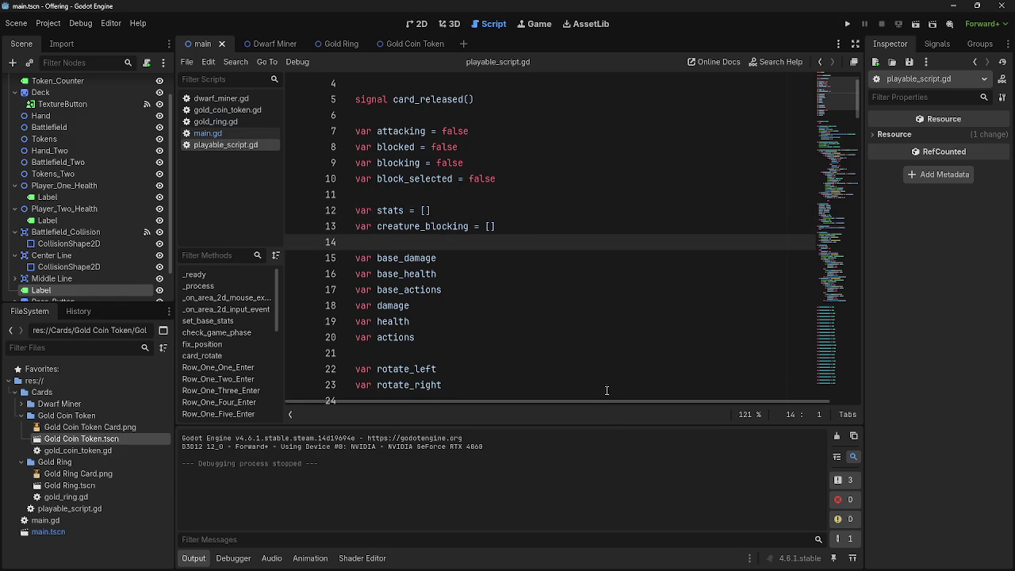
Scroll through the script to blank line 30 above _ready and the input handler
{"action": "scroll", "coordinate": [607, 390], "scroll_direction": "down", "scroll_amount": 7}
{"action": "scroll", "coordinate": [555, 320], "scroll_direction": "up", "scroll_amount": 2}
{"action": "left_click", "coordinate": [447, 268]}
{"action": "scroll", "coordinate": [492, 310], "scroll_direction": "down", "scroll_amount": 3}
{"action": "scroll", "coordinate": [492, 309], "scroll_direction": "up", "scroll_amount": 2}
{"action": "left_click", "coordinate": [409, 208]}
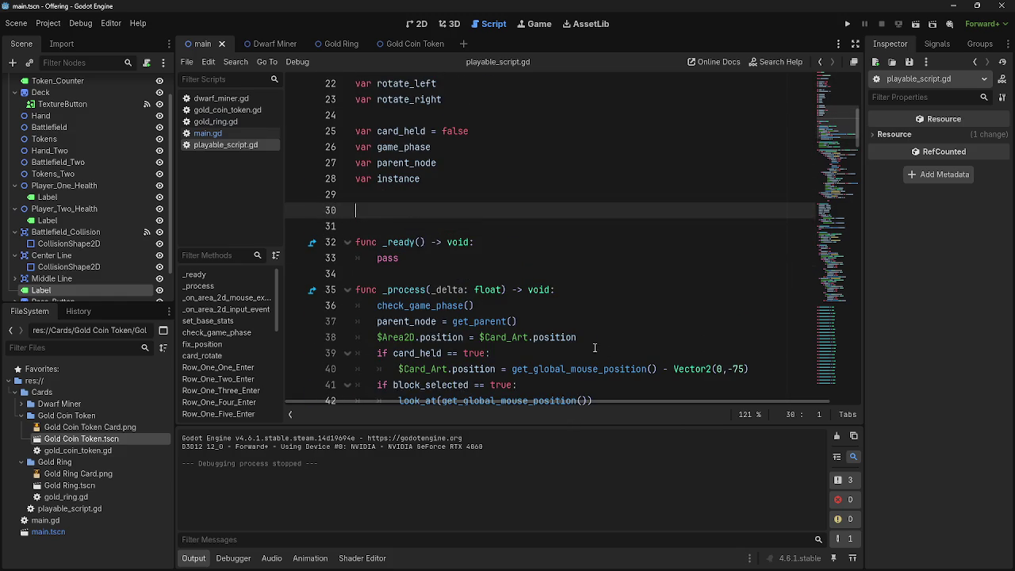
{"action": "scroll", "coordinate": [593, 348], "scroll_direction": "down", "scroll_amount": 3}
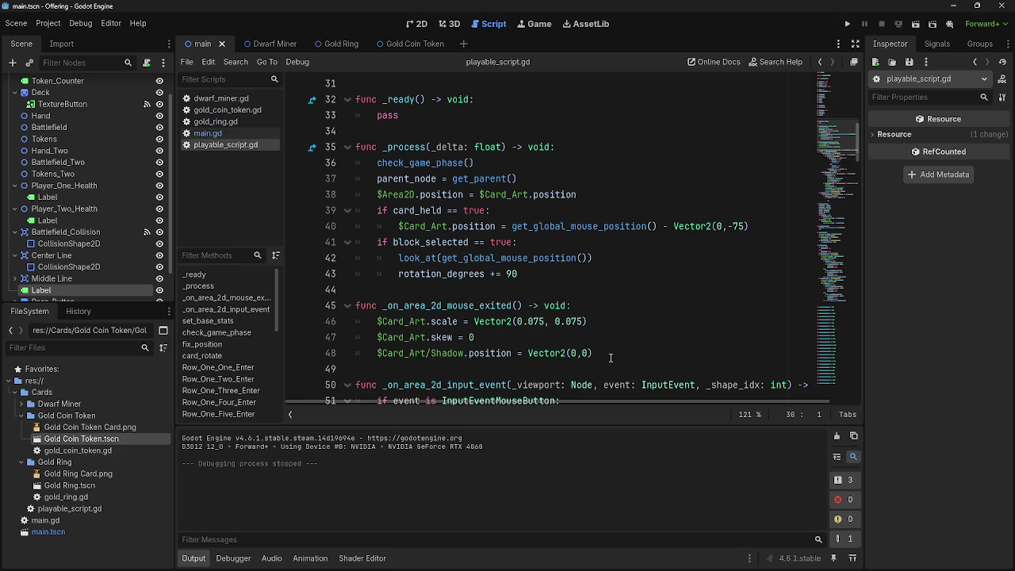
{"action": "scroll", "coordinate": [615, 358], "scroll_direction": "down", "scroll_amount": 4}
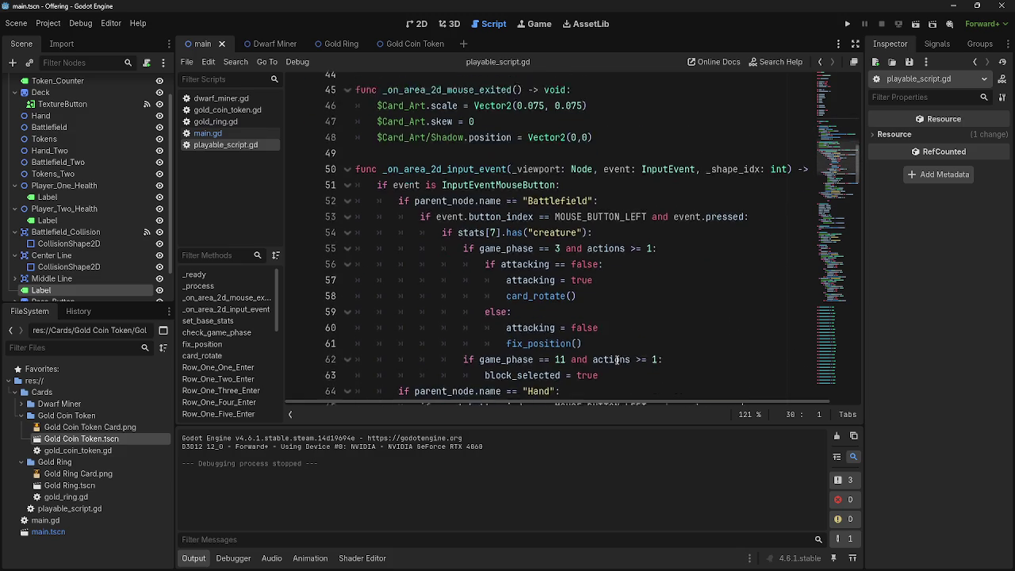
{"action": "scroll", "coordinate": [617, 359], "scroll_direction": "down", "scroll_amount": 6}
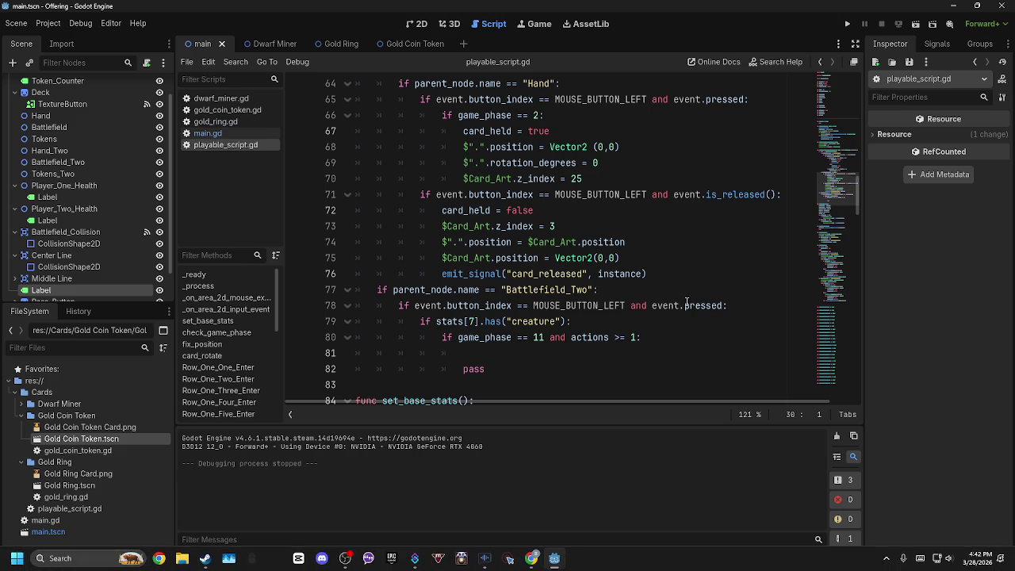
{"action": "scroll", "coordinate": [575, 305], "scroll_direction": "up", "scroll_amount": 4}
{"action": "scroll", "coordinate": [576, 304], "scroll_direction": "up", "scroll_amount": 5}
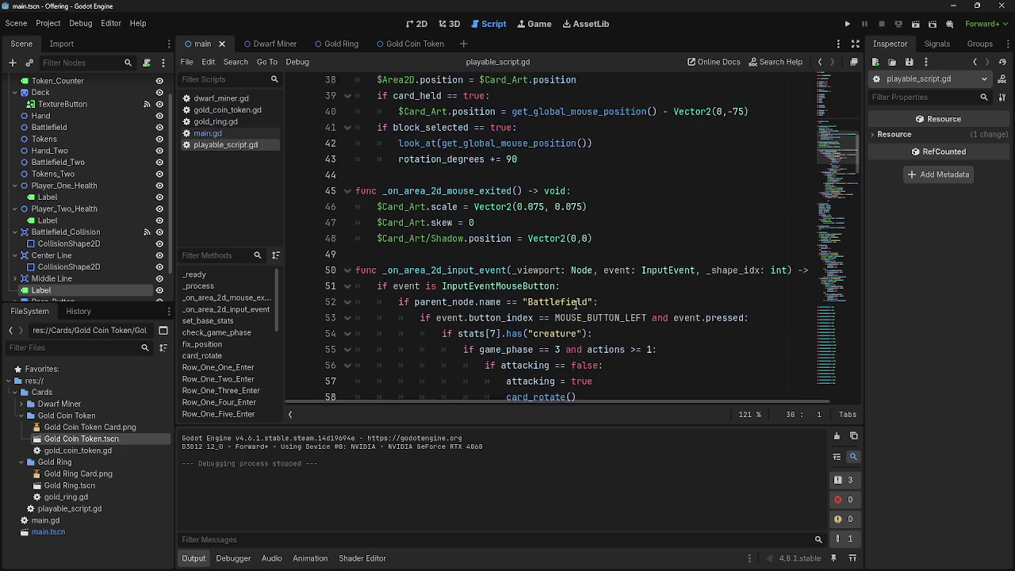
{"action": "left_click", "coordinate": [533, 275]}
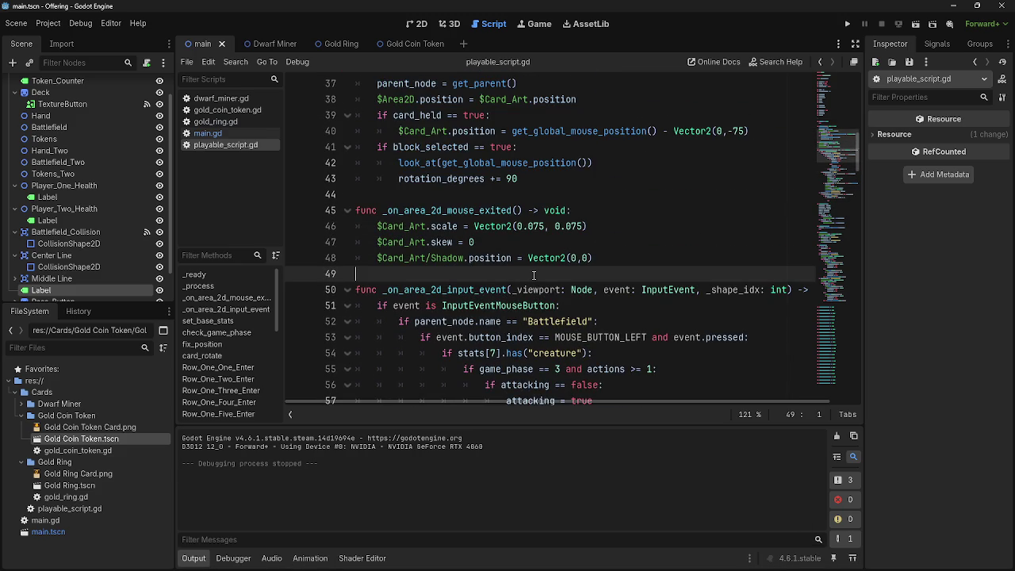
{"action": "scroll", "coordinate": [527, 276], "scroll_direction": "up", "scroll_amount": 8}
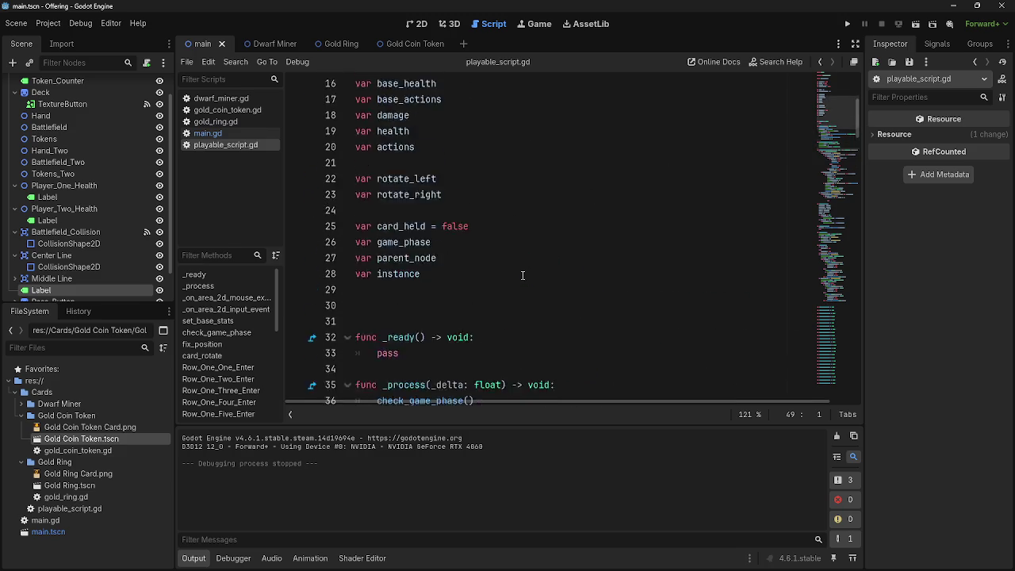
{"action": "scroll", "coordinate": [523, 276], "scroll_direction": "down", "scroll_amount": 9}
{"action": "scroll", "coordinate": [523, 276], "scroll_direction": "down", "scroll_amount": 15}
{"action": "scroll", "coordinate": [499, 265], "scroll_direction": "up", "scroll_amount": 20}
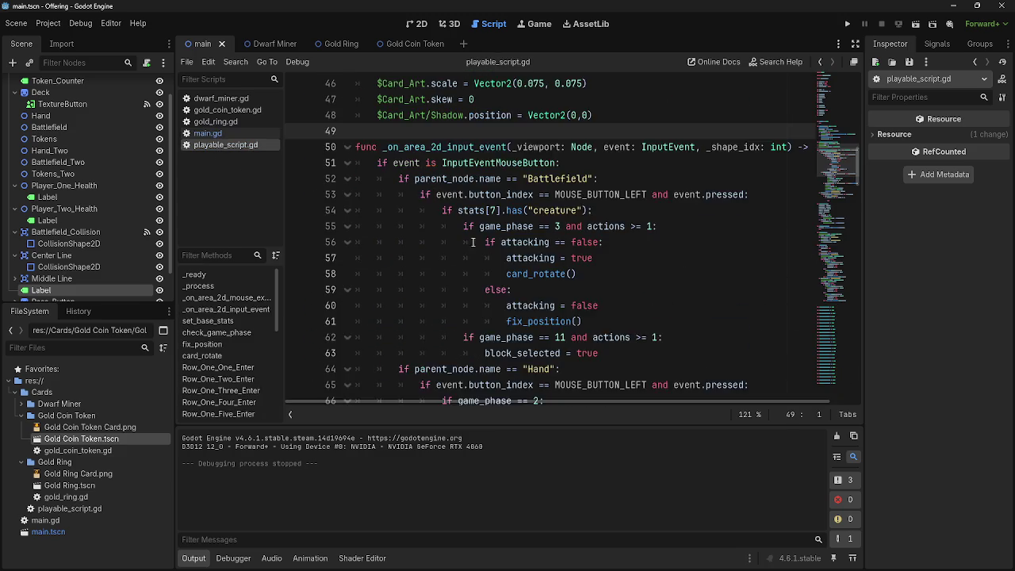
{"action": "scroll", "coordinate": [494, 260], "scroll_direction": "up", "scroll_amount": 6}
Repeatedly select and deselect the creature_blocking declaration on line 13, leaving the caret at its end
{"action": "left_click", "coordinate": [454, 274]}
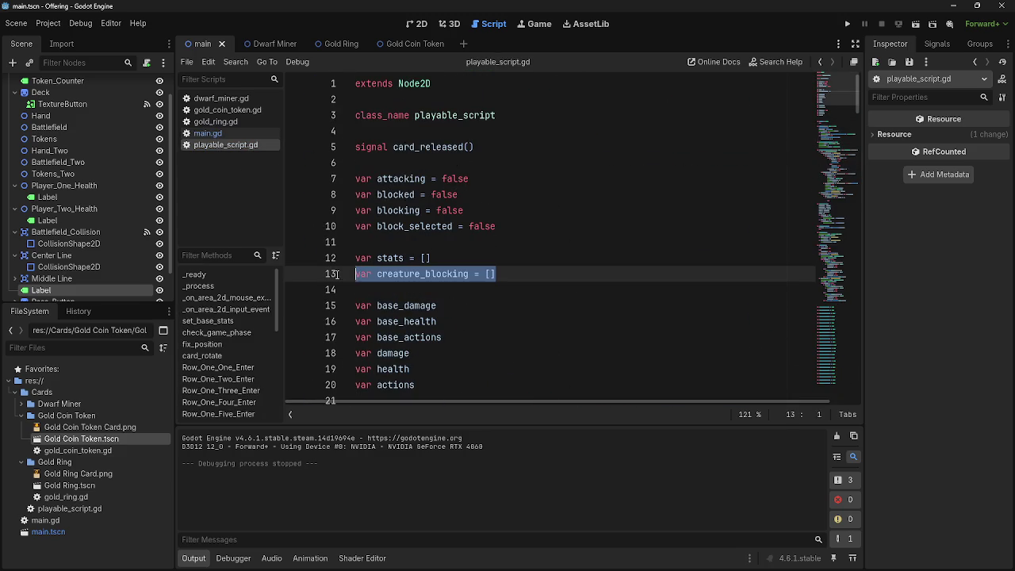
{"action": "key", "text": "End"}
{"action": "key", "text": "shift+Home"}
{"action": "key", "text": "End"}
{"action": "key", "text": "shift+Home"}
{"action": "key", "text": "End"}
{"action": "key", "text": "shift+Home"}
{"action": "key", "text": "End"}
{"action": "key", "text": "shift+Home"}
{"action": "key", "text": "End"}
{"action": "key", "text": "shift+Home"}
{"action": "key", "text": "End"}
{"action": "key", "text": "shift+Home"}
{"action": "key", "text": "End"}
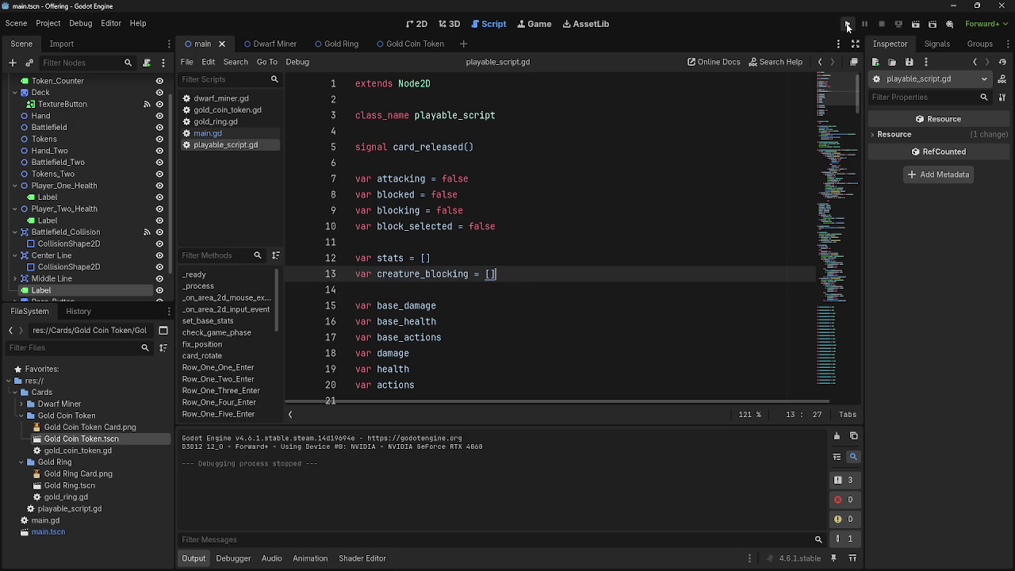
Run the game, play a dwarf card from the hand, and return to the script
{"action": "left_click", "coordinate": [849, 24]}
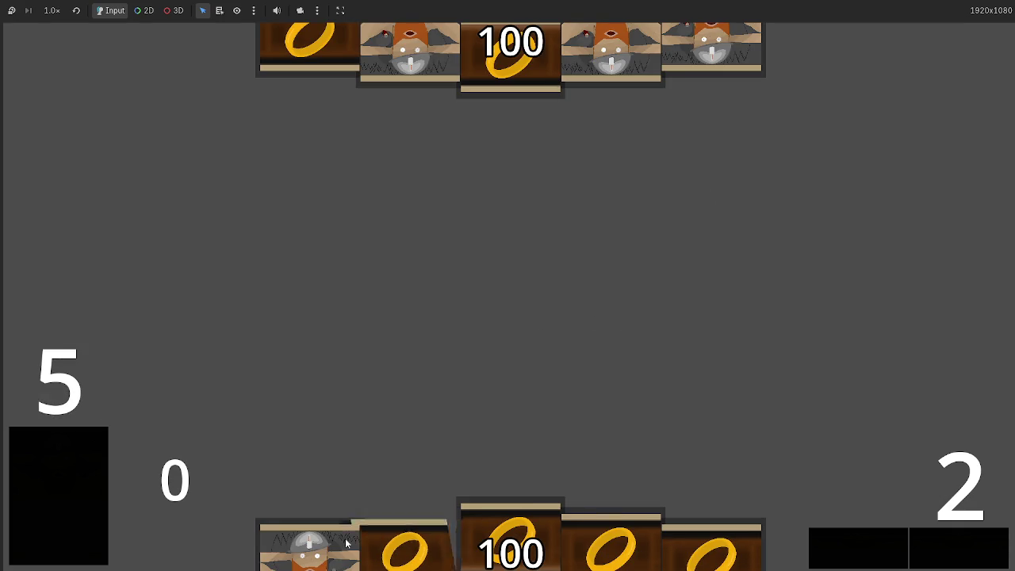
{"action": "left_click", "coordinate": [309, 545]}
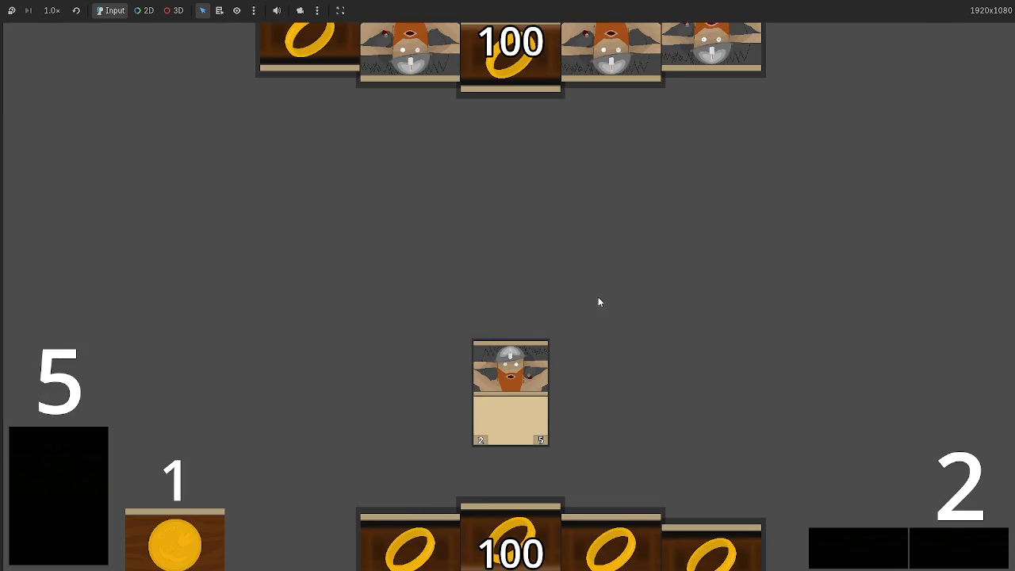
{"action": "key", "text": "alt+Tab"}
Select parts of creature_blocking = [] on line 13, ending with the word creature_blocking selected
{"action": "left_click_drag", "start_coordinate": [495, 274], "coordinate": [376, 275]}
{"action": "mouse_move", "coordinate": [528, 274]}
{"action": "left_mouse_down"}
{"action": "mouse_move", "coordinate": [356, 275]}
{"action": "mouse_move", "coordinate": [379, 275]}
{"action": "left_mouse_up"}
{"action": "left_click", "coordinate": [510, 276]}
{"action": "left_click_drag", "start_coordinate": [497, 274], "coordinate": [379, 275]}
{"action": "mouse_move", "coordinate": [523, 274]}
{"action": "left_mouse_down"}
{"action": "mouse_move", "coordinate": [368, 274]}
{"action": "mouse_move", "coordinate": [495, 275]}
{"action": "mouse_move", "coordinate": [398, 275]}
{"action": "left_mouse_up"}
{"action": "double_click", "coordinate": [450, 275]}
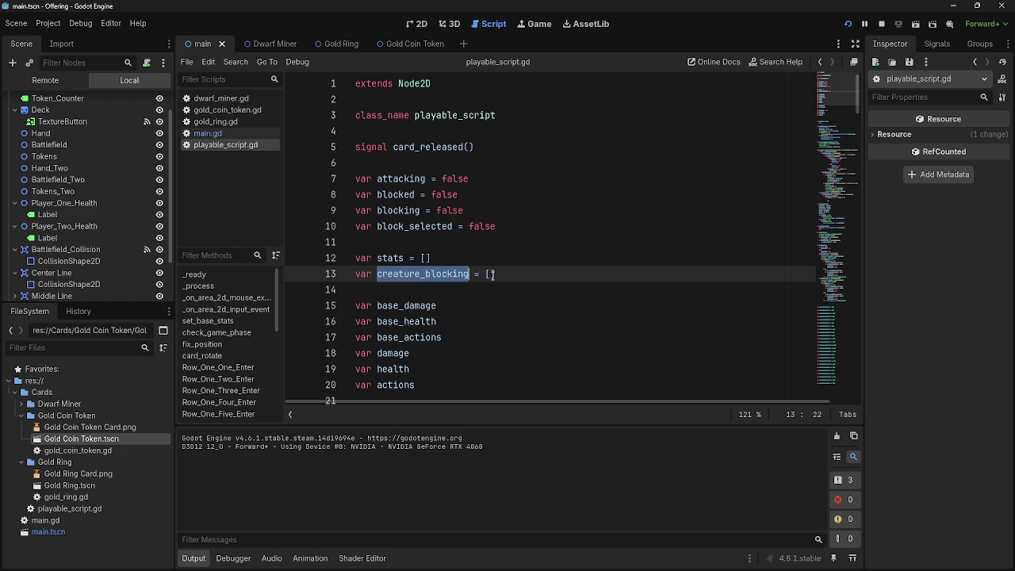
{"action": "left_click", "coordinate": [492, 275]}
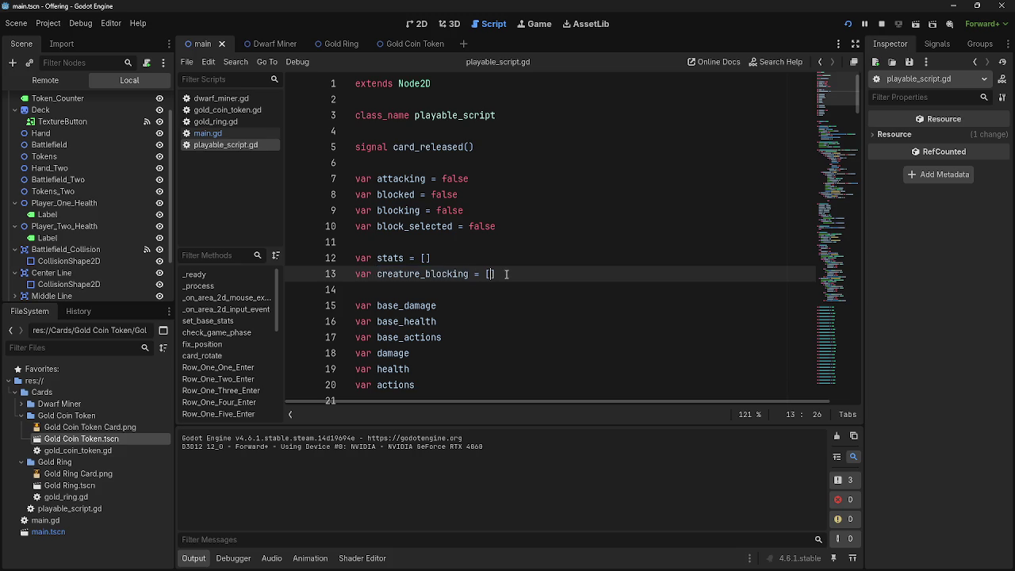
{"action": "left_click_drag", "start_coordinate": [513, 275], "coordinate": [396, 274]}
{"action": "double_click", "coordinate": [396, 275]}
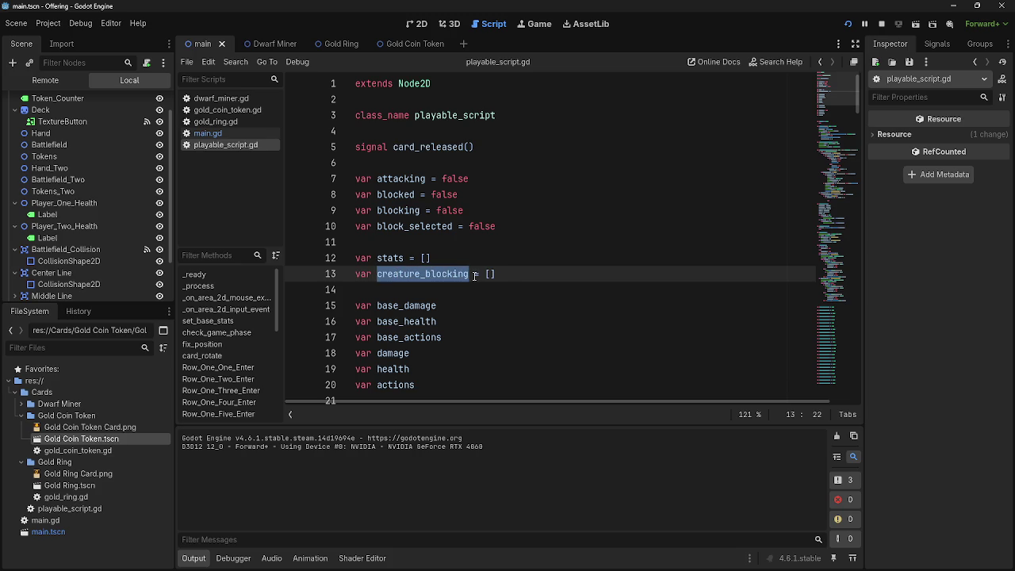
{"action": "left_click_drag", "start_coordinate": [506, 275], "coordinate": [376, 275]}
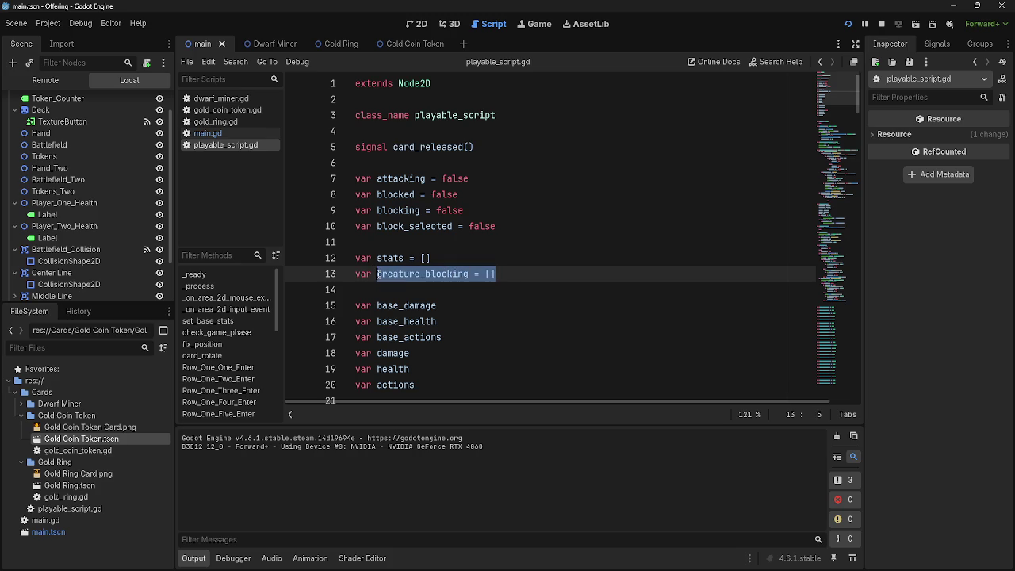
{"action": "double_click", "coordinate": [446, 276]}
{"action": "left_click", "coordinate": [498, 275]}
{"action": "double_click", "coordinate": [432, 276]}
{"action": "left_click", "coordinate": [489, 274]}
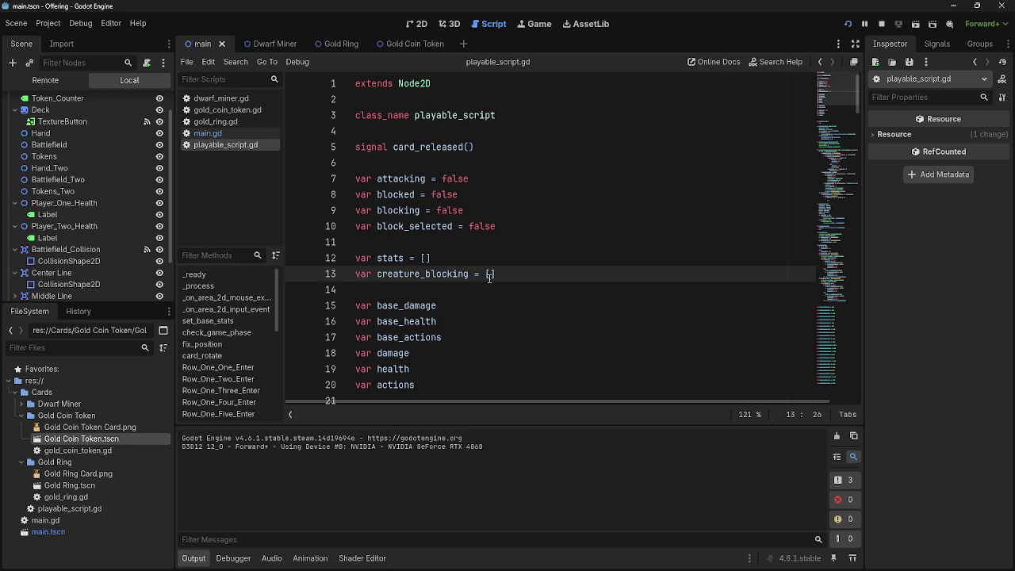
{"action": "left_click_drag", "start_coordinate": [491, 275], "coordinate": [398, 274]}
{"action": "double_click", "coordinate": [400, 274]}
{"action": "left_click", "coordinate": [490, 278]}
{"action": "double_click", "coordinate": [427, 275]}
{"action": "left_click", "coordinate": [490, 274]}
{"action": "double_click", "coordinate": [490, 274]}
{"action": "left_click", "coordinate": [490, 274]}
{"action": "double_click", "coordinate": [429, 274]}
{"action": "left_click", "coordinate": [489, 275]}
{"action": "double_click", "coordinate": [418, 274]}
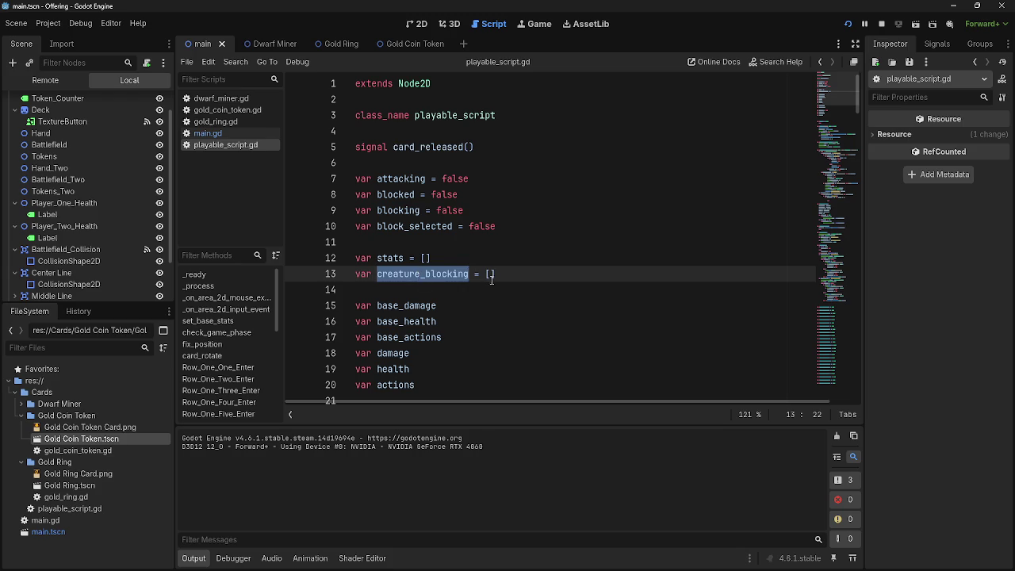
{"action": "left_click", "coordinate": [492, 277]}
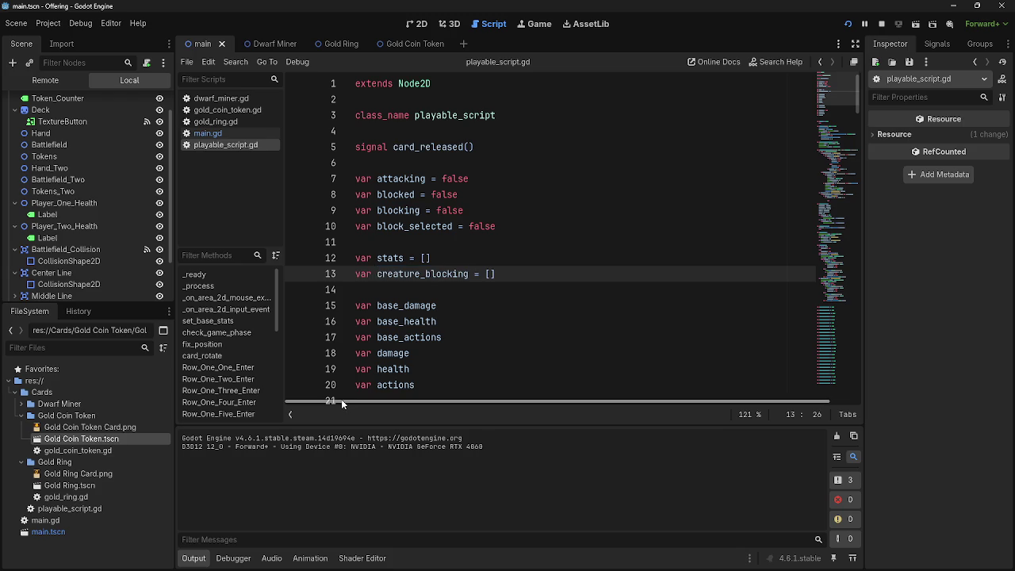
{"action": "double_click", "coordinate": [442, 274]}
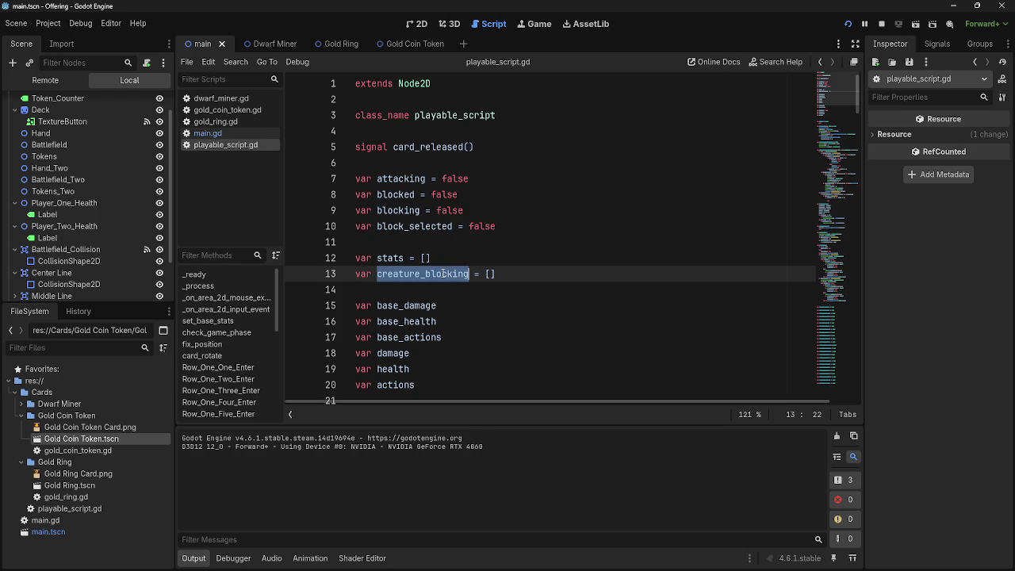
{"action": "left_click", "coordinate": [490, 273]}
{"action": "scroll", "coordinate": [490, 273], "scroll_direction": "down", "scroll_amount": 7}
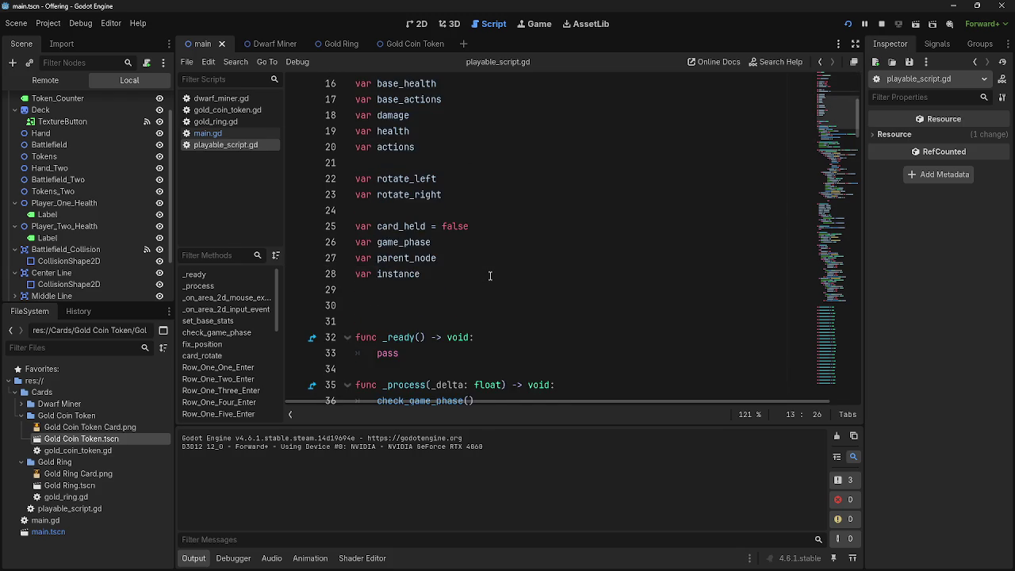
{"action": "scroll", "coordinate": [490, 276], "scroll_direction": "up", "scroll_amount": 7}
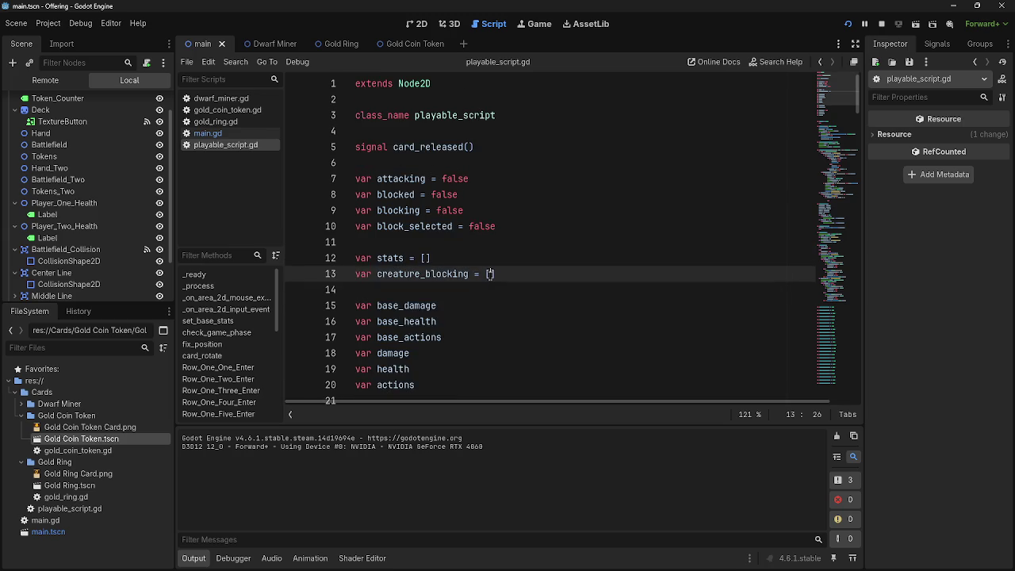
{"action": "left_click", "coordinate": [451, 163]}
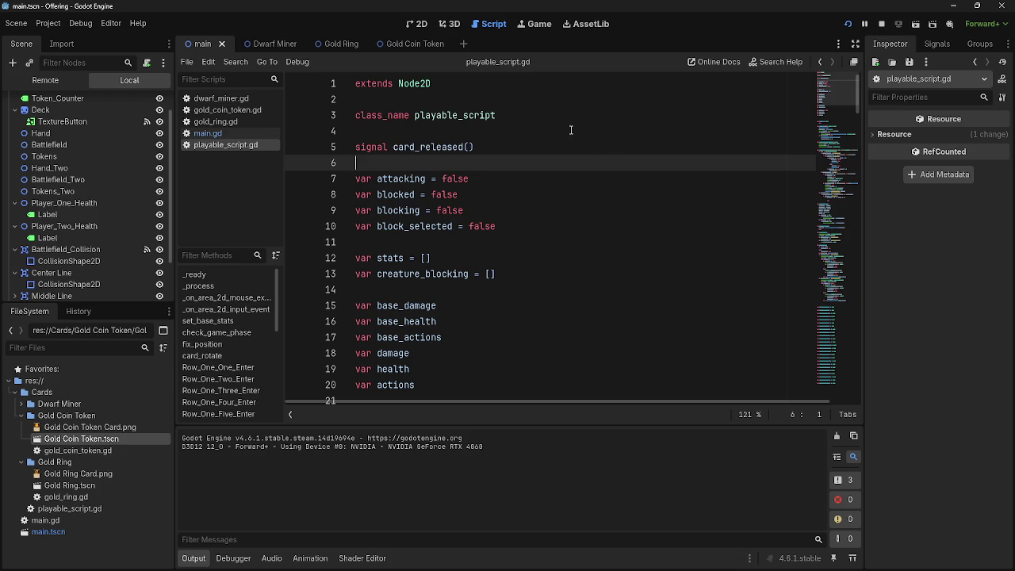
{"action": "left_click", "coordinate": [526, 245]}
{"action": "left_click", "coordinate": [489, 161]}
{"action": "left_click", "coordinate": [507, 247]}
{"action": "left_click", "coordinate": [482, 163]}
{"action": "left_click", "coordinate": [479, 238]}
{"action": "left_click", "coordinate": [466, 159]}
{"action": "left_click", "coordinate": [447, 240]}
{"action": "left_click", "coordinate": [452, 153]}
{"action": "left_click", "coordinate": [489, 163]}
{"action": "left_click", "coordinate": [472, 243]}
{"action": "left_click", "coordinate": [450, 153]}
{"action": "left_click", "coordinate": [454, 164]}
{"action": "left_click", "coordinate": [485, 242]}
{"action": "left_click", "coordinate": [484, 162]}
{"action": "left_click", "coordinate": [475, 241]}
{"action": "left_click", "coordinate": [475, 163]}
{"action": "left_click", "coordinate": [467, 254]}
{"action": "left_click", "coordinate": [466, 244]}
{"action": "left_click", "coordinate": [481, 155]}
{"action": "left_click", "coordinate": [478, 177]}
{"action": "scroll", "coordinate": [528, 283], "scroll_direction": "down", "scroll_amount": 3}
{"action": "scroll", "coordinate": [540, 238], "scroll_direction": "up", "scroll_amount": 3}
{"action": "left_click", "coordinate": [541, 222]}
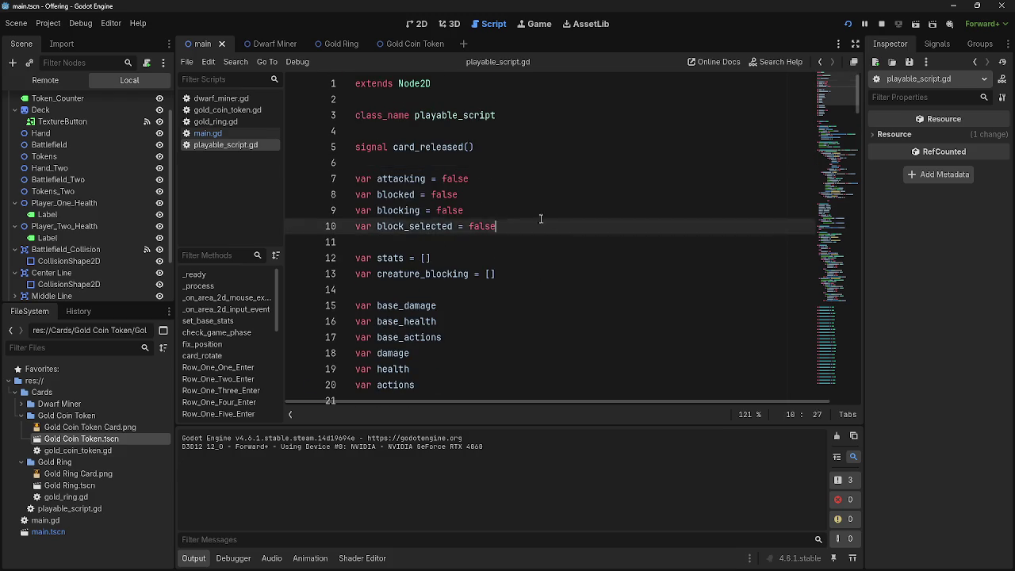
{"action": "left_click_drag", "start_coordinate": [541, 219], "coordinate": [584, 158]}
{"action": "left_click", "coordinate": [584, 161]}
{"action": "left_click", "coordinate": [420, 274]}
{"action": "double_click", "coordinate": [420, 273]}
{"action": "left_click", "coordinate": [556, 284]}
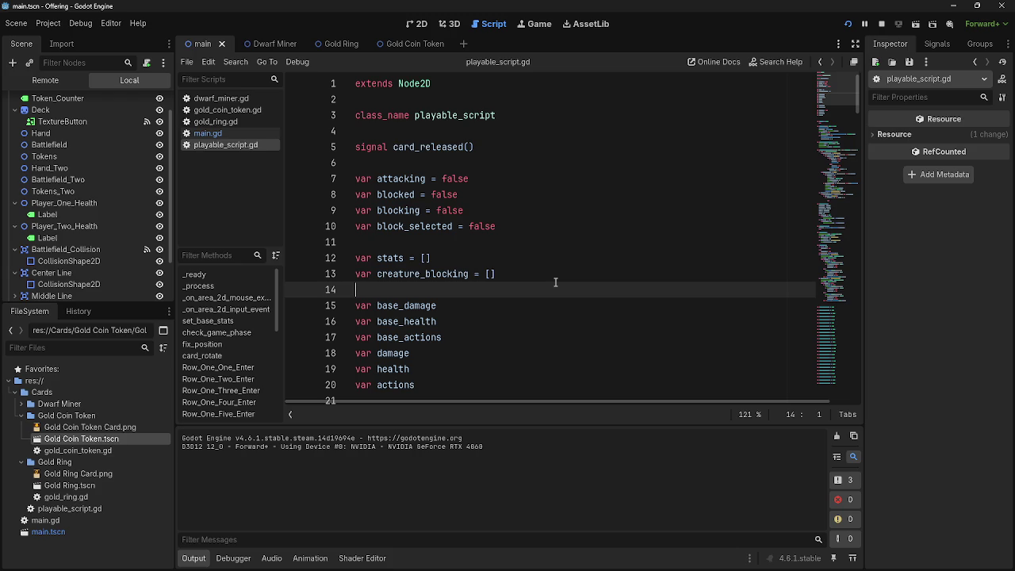
{"action": "double_click", "coordinate": [432, 274]}
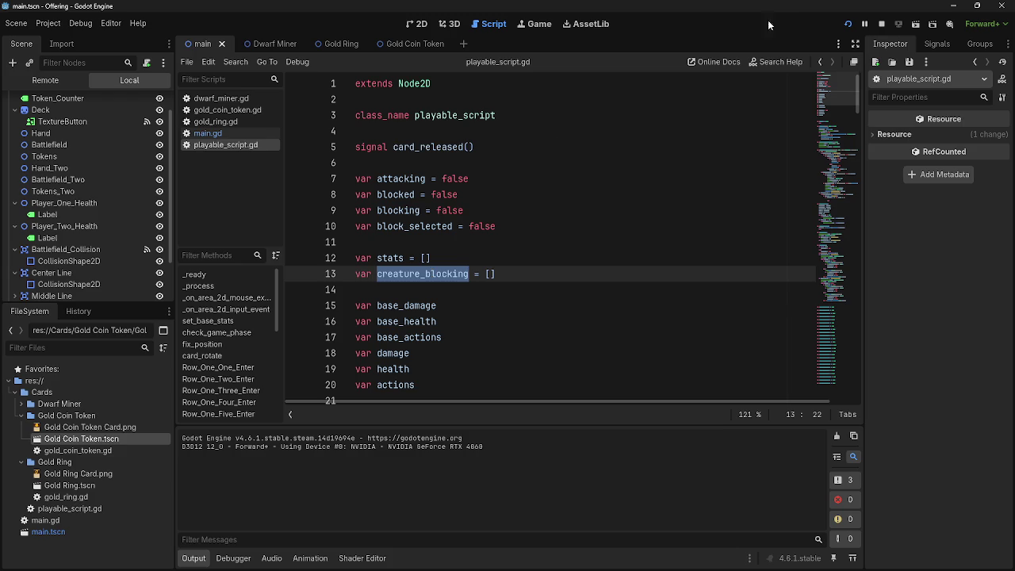
{"action": "left_click", "coordinate": [881, 24]}
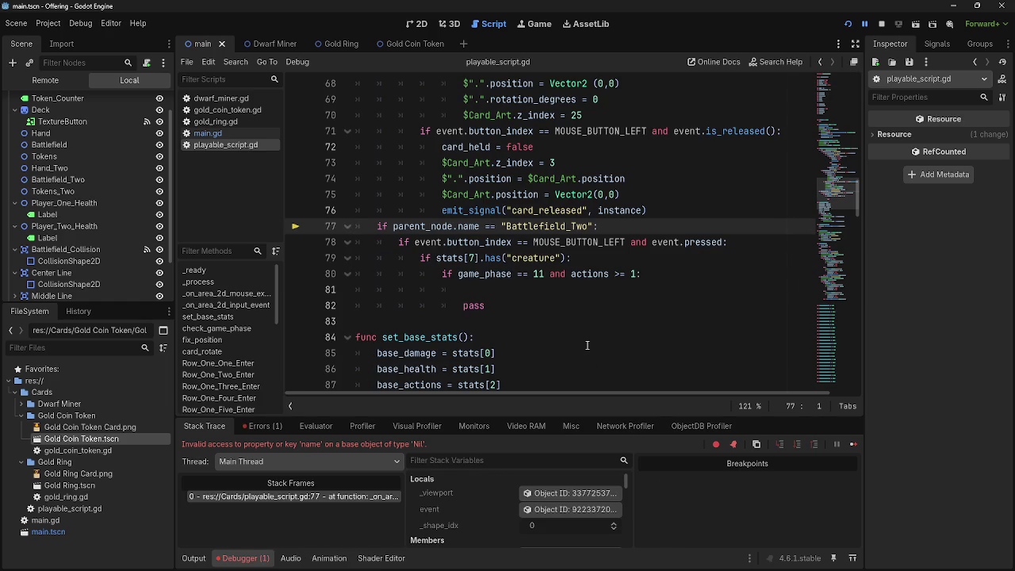
Resume the game past the Nil error, play a dwarf card, then restart the game
{"action": "left_click", "coordinate": [868, 23]}
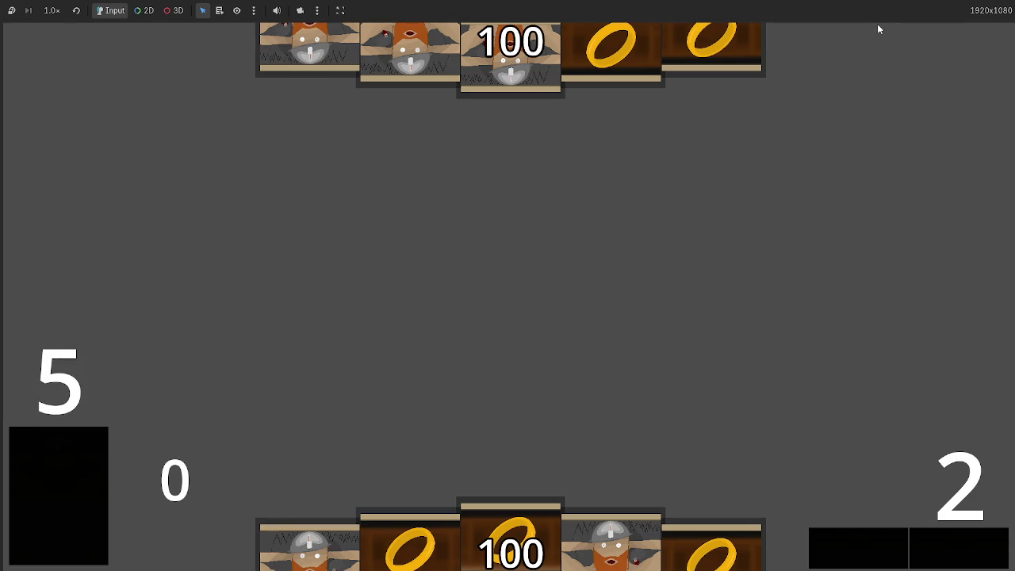
{"action": "left_click", "coordinate": [631, 519]}
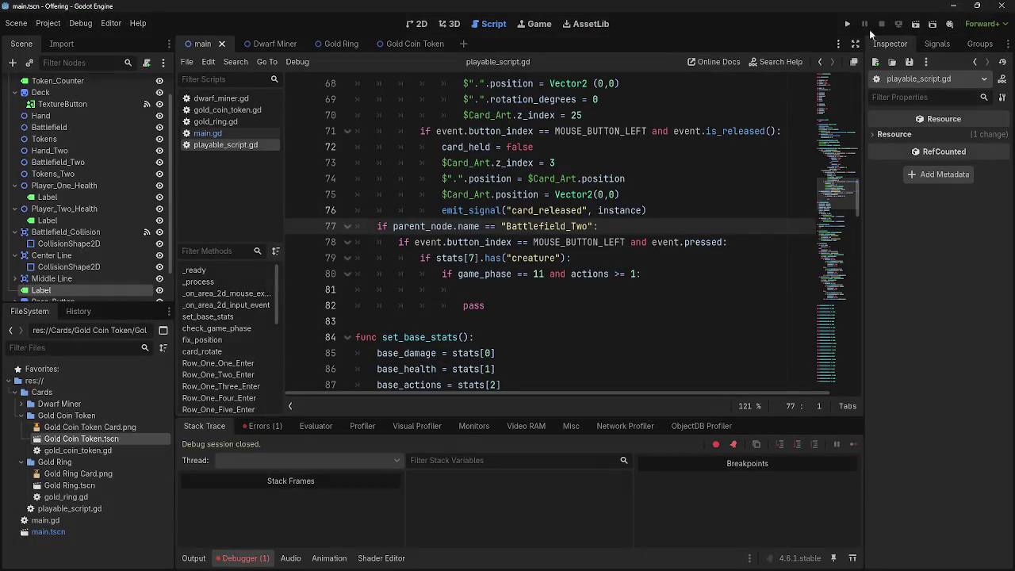
{"action": "left_click", "coordinate": [869, 30]}
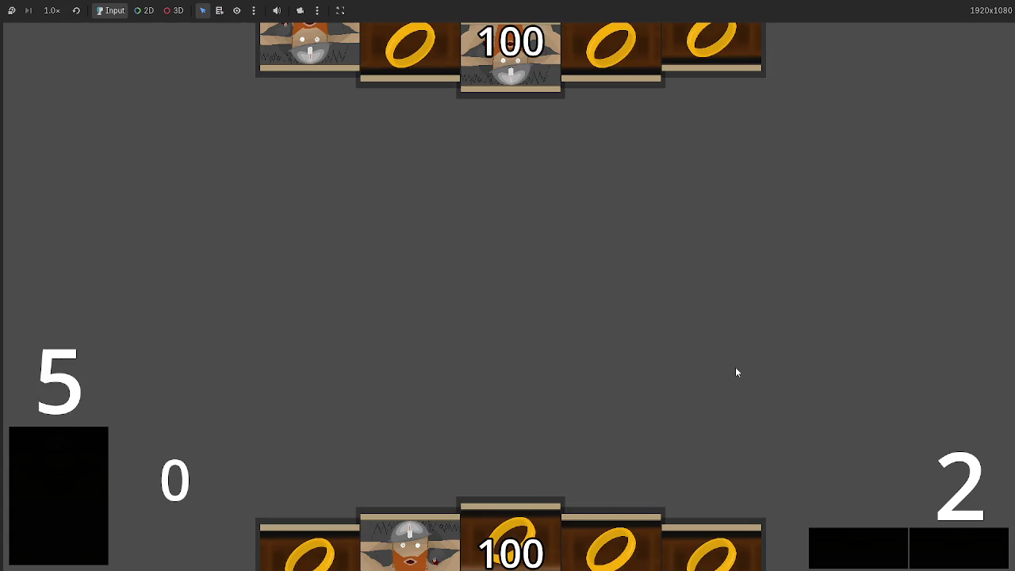
Play hand cards to the centre, draw five cards from the deck, and play a ring card
{"action": "left_click", "coordinate": [528, 468]}
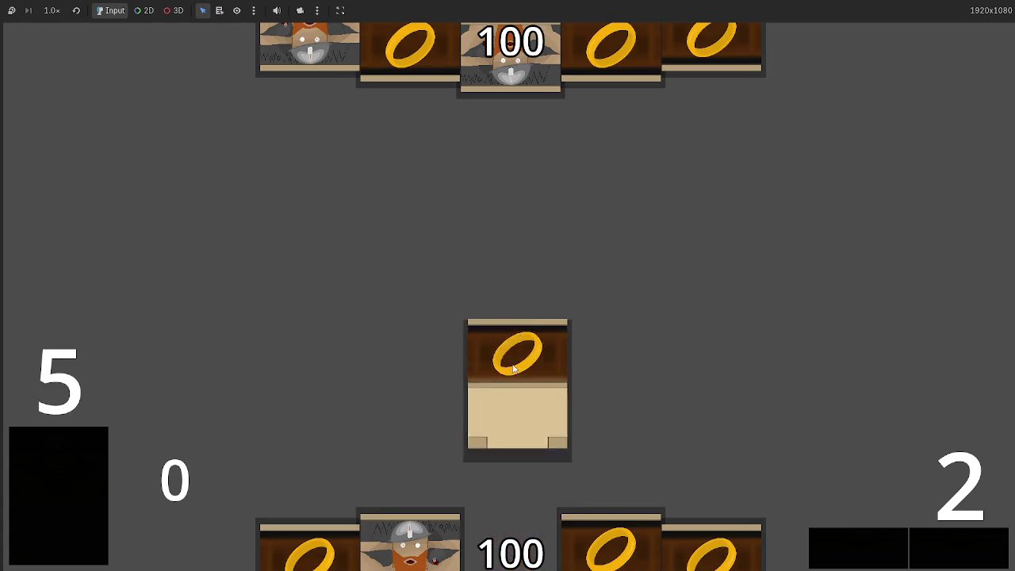
{"action": "left_click", "coordinate": [508, 468]}
{"action": "left_click", "coordinate": [390, 564]}
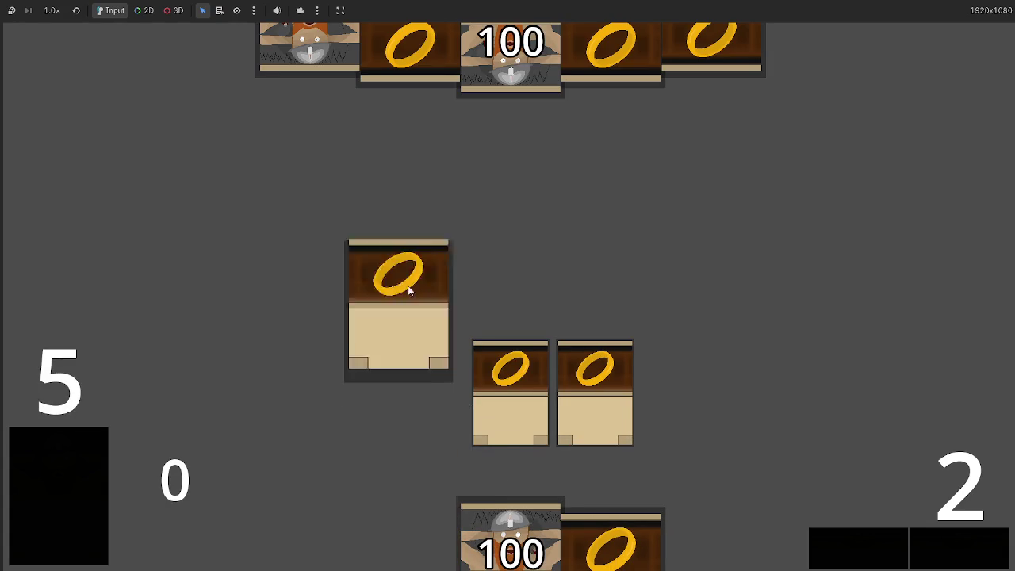
{"action": "left_click", "coordinate": [84, 486]}
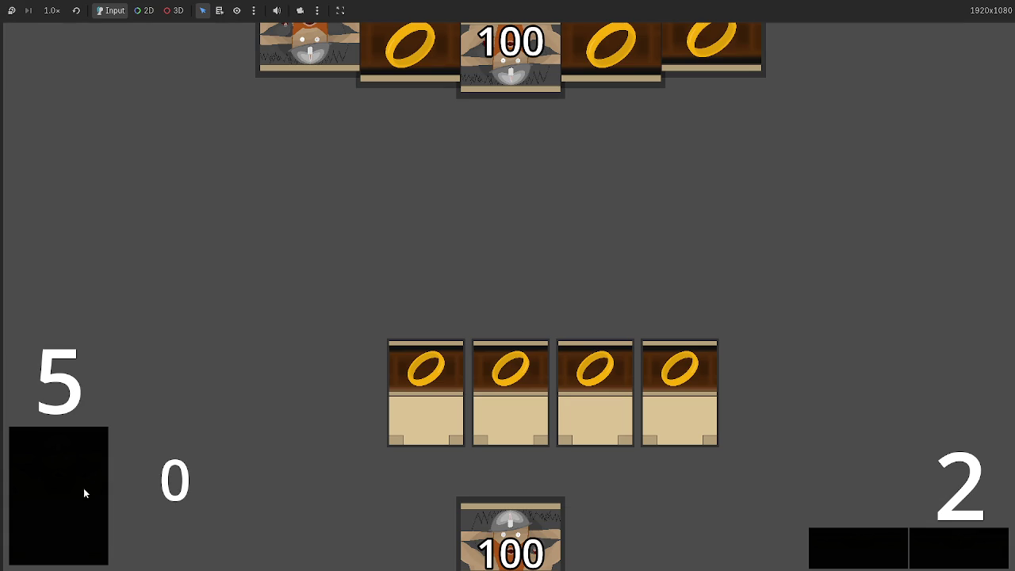
{"action": "left_click", "coordinate": [610, 544]}
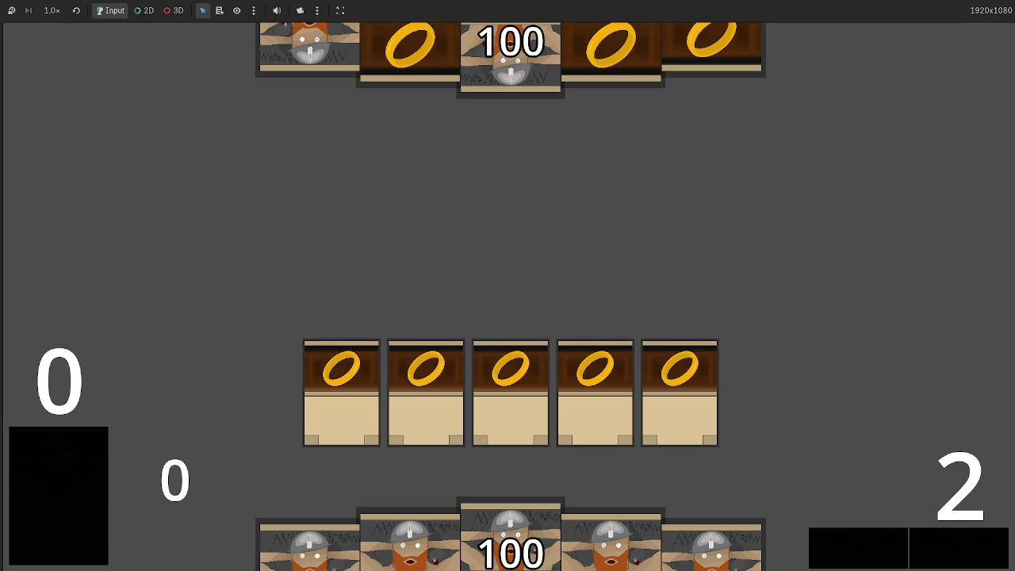
Alt+Tab through the open windows to the running game, then back to the Godot script editor
{"action": "key", "text": "alt+Tab"}
{"action": "key", "text": "alt+Tab"}
{"action": "key", "text": "Tab"}
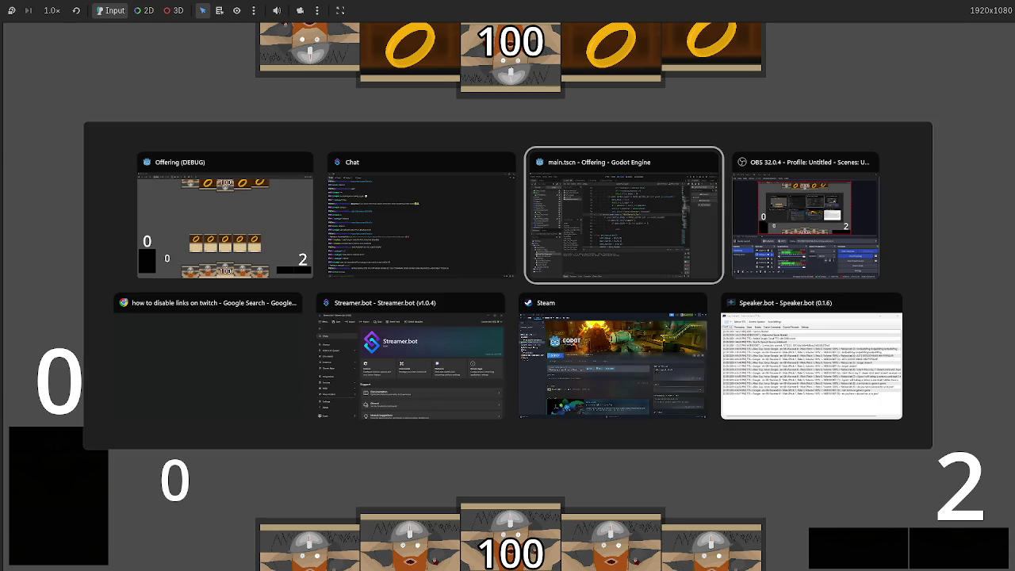
{"action": "key", "text": "Tab"}
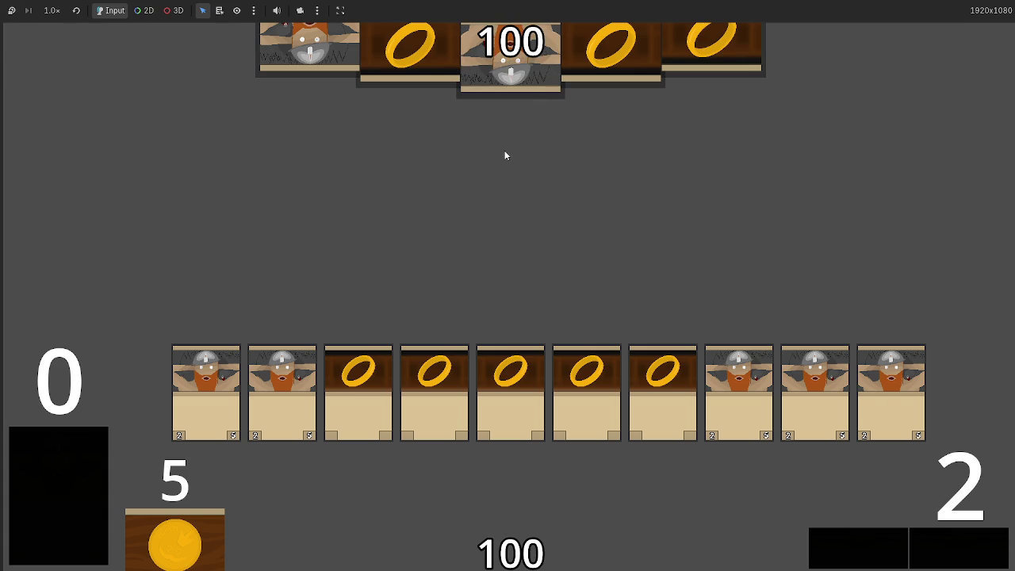
{"action": "key", "text": "alt+Tab"}
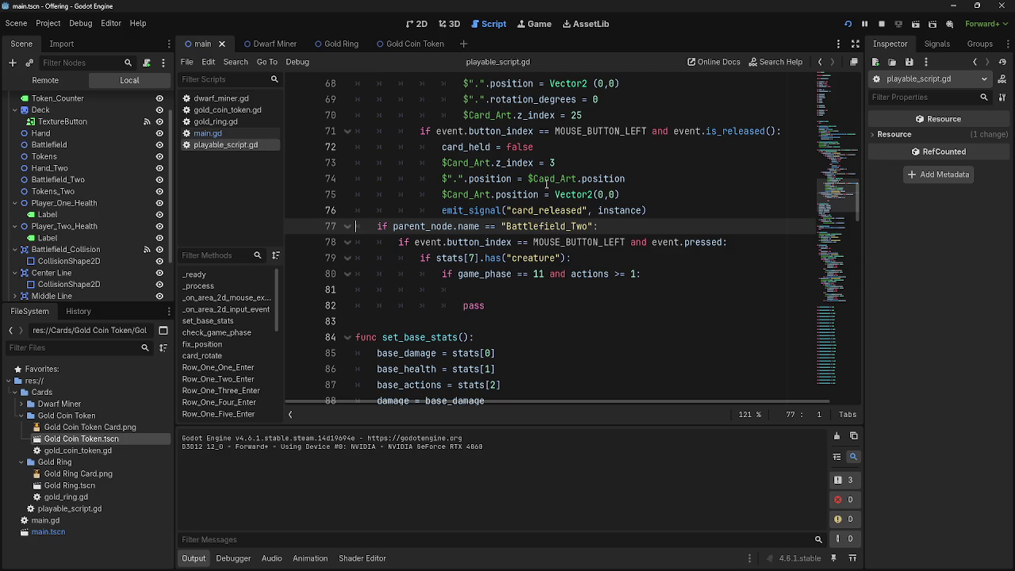
Look over playable_script.gd around empty line 81, then switch to main.tscn's 2D workspace
{"action": "scroll", "coordinate": [530, 246], "scroll_direction": "down", "scroll_amount": 3}
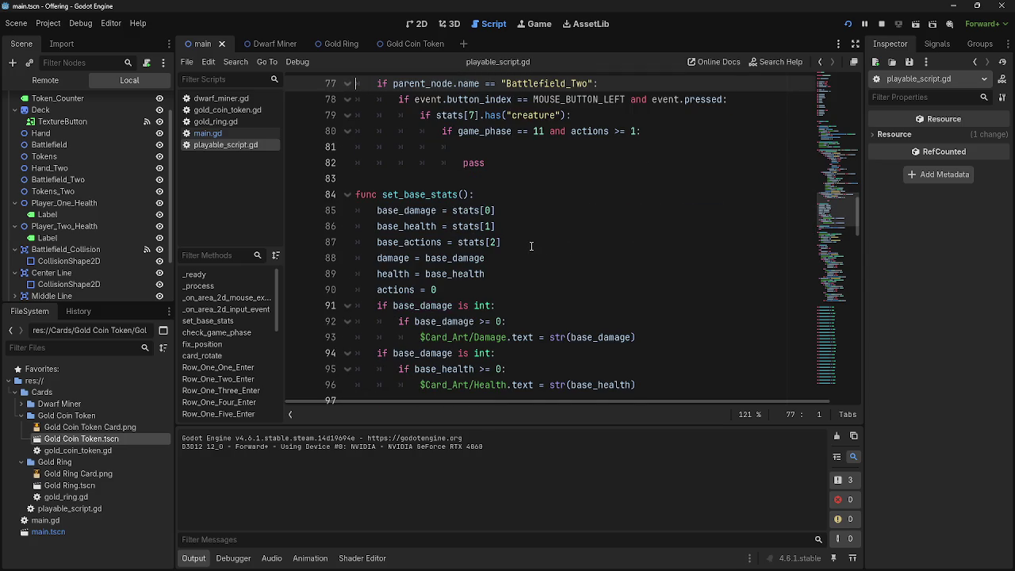
{"action": "scroll", "coordinate": [531, 246], "scroll_direction": "up", "scroll_amount": 4}
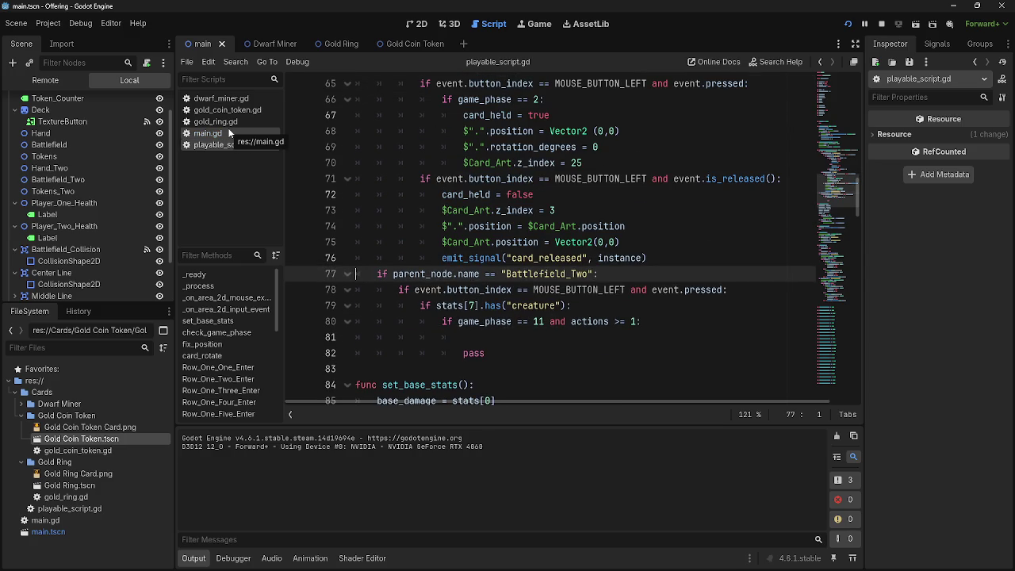
{"action": "scroll", "coordinate": [568, 226], "scroll_direction": "up", "scroll_amount": 1}
{"action": "scroll", "coordinate": [568, 226], "scroll_direction": "down", "scroll_amount": 3}
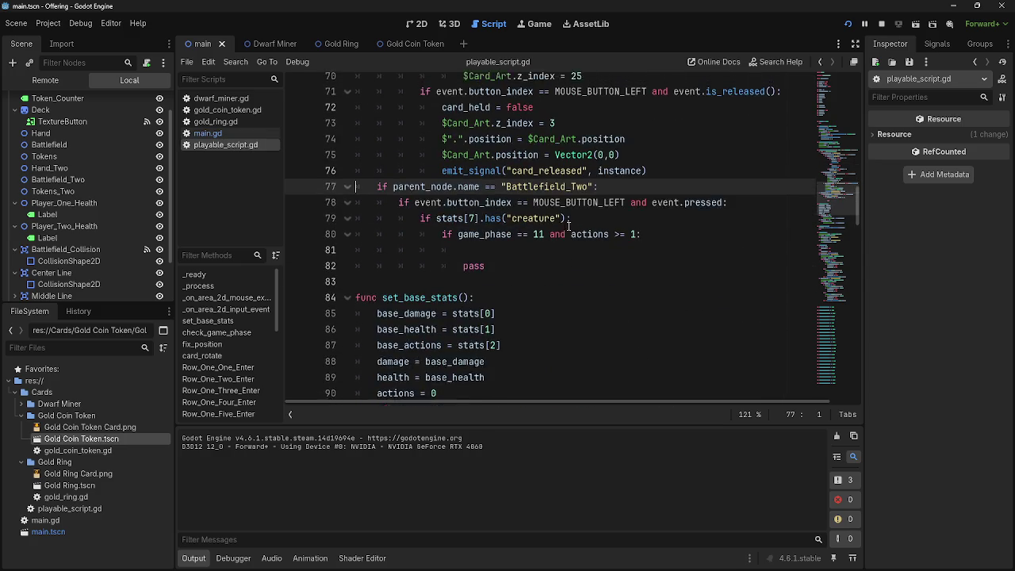
{"action": "scroll", "coordinate": [568, 226], "scroll_direction": "up", "scroll_amount": 2}
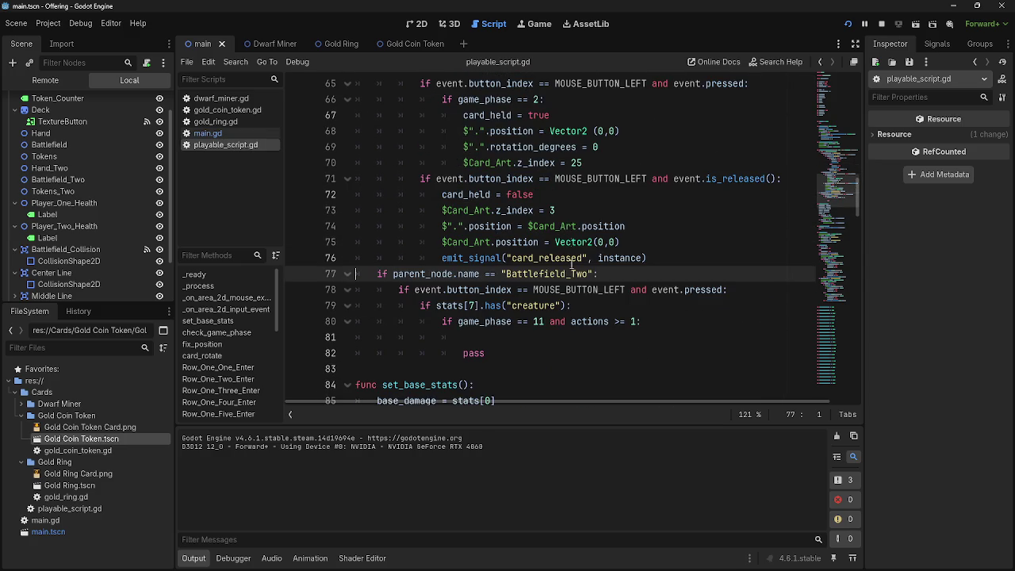
{"action": "left_click", "coordinate": [564, 337]}
{"action": "scroll", "coordinate": [533, 330], "scroll_direction": "up", "scroll_amount": 15}
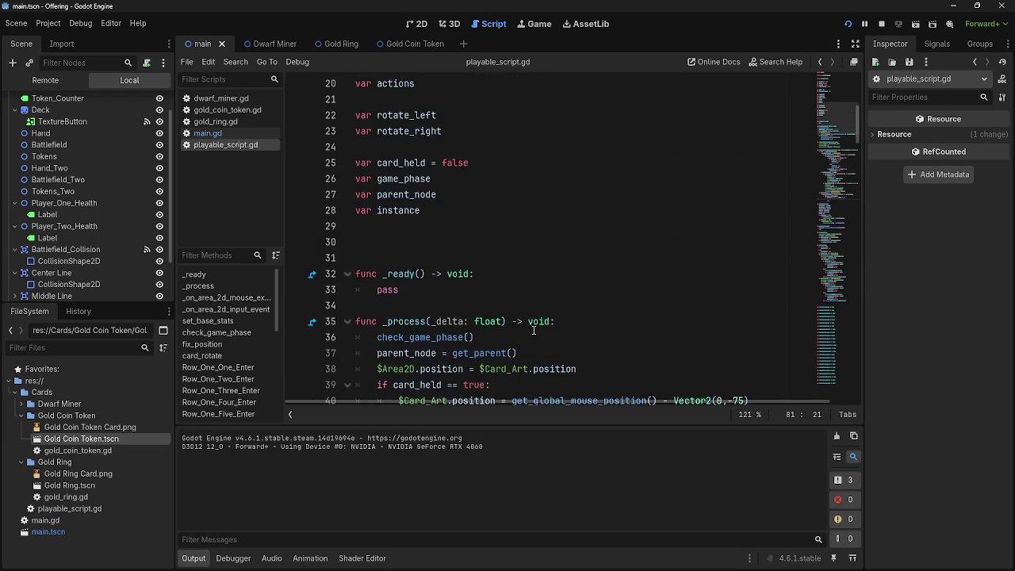
{"action": "scroll", "coordinate": [534, 330], "scroll_direction": "up", "scroll_amount": 6}
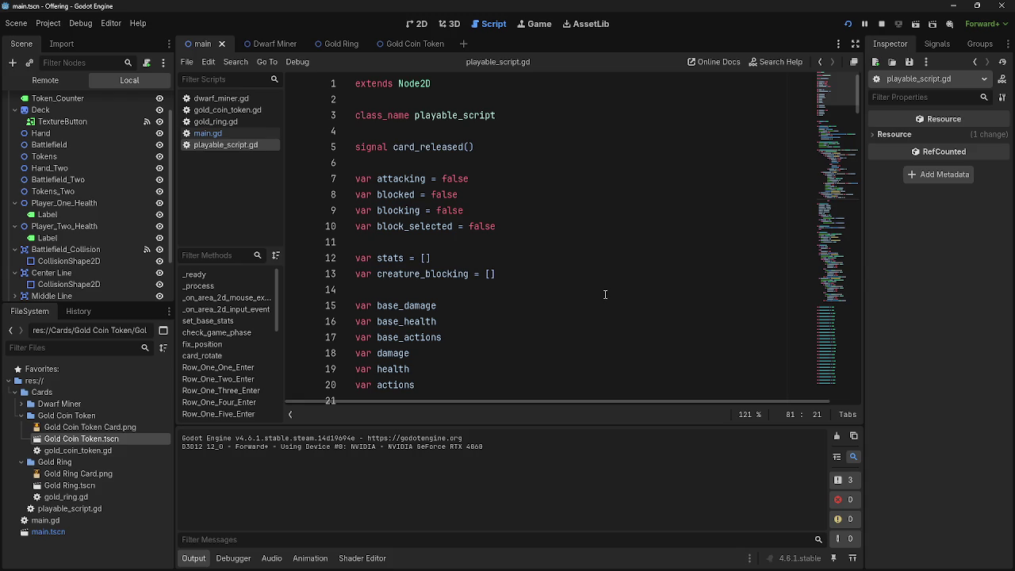
{"action": "left_click", "coordinate": [416, 23]}
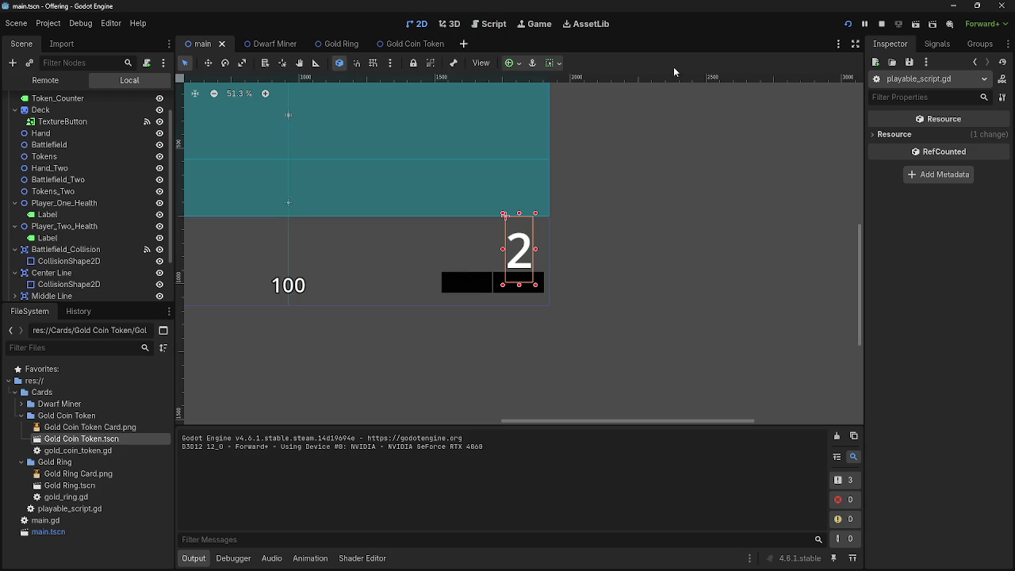
Return to the script editor and open main.gd from the script list
{"action": "scroll", "coordinate": [697, 226], "scroll_direction": "left", "scroll_amount": 5}
{"action": "scroll", "coordinate": [584, 184], "scroll_direction": "up", "scroll_amount": 3}
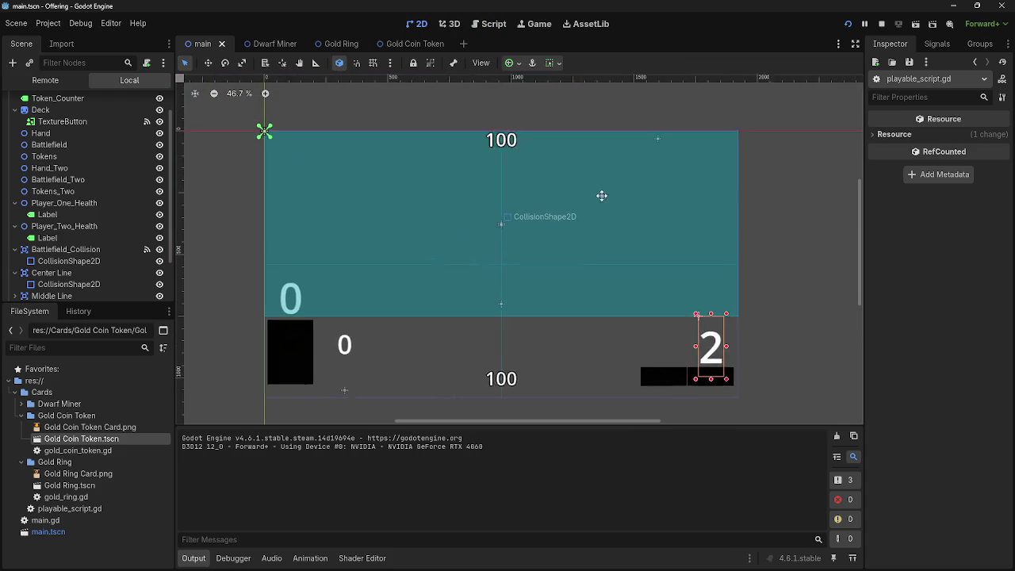
{"action": "left_click", "coordinate": [493, 25]}
{"action": "left_click", "coordinate": [224, 133]}
{"action": "left_click", "coordinate": [238, 145]}
{"action": "left_click", "coordinate": [238, 134]}
Review main.gd's Passbutton and all_attacks code, then reopen playable_script.gd
{"action": "scroll", "coordinate": [545, 274], "scroll_direction": "down", "scroll_amount": 10}
{"action": "scroll", "coordinate": [545, 274], "scroll_direction": "up", "scroll_amount": 9}
{"action": "mouse_move", "coordinate": [620, 364]}
{"action": "left_mouse_down"}
{"action": "mouse_move", "coordinate": [440, 222]}
{"action": "mouse_move", "coordinate": [372, 216]}
{"action": "mouse_move", "coordinate": [361, 253]}
{"action": "mouse_move", "coordinate": [349, 207]}
{"action": "left_mouse_up"}
{"action": "scroll", "coordinate": [397, 226], "scroll_direction": "up", "scroll_amount": 12}
{"action": "left_click", "coordinate": [548, 147]}
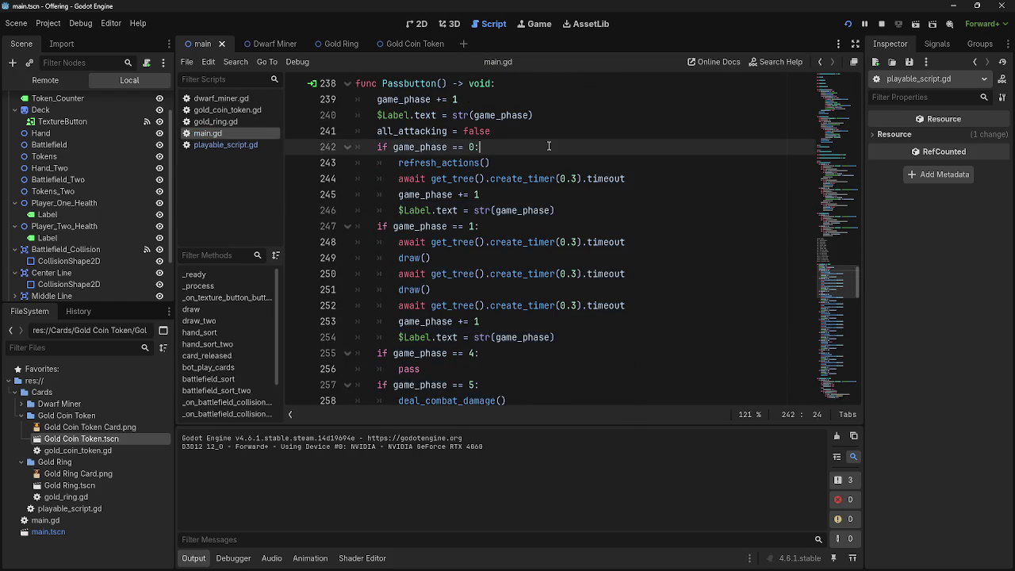
{"action": "scroll", "coordinate": [574, 249], "scroll_direction": "down", "scroll_amount": 20}
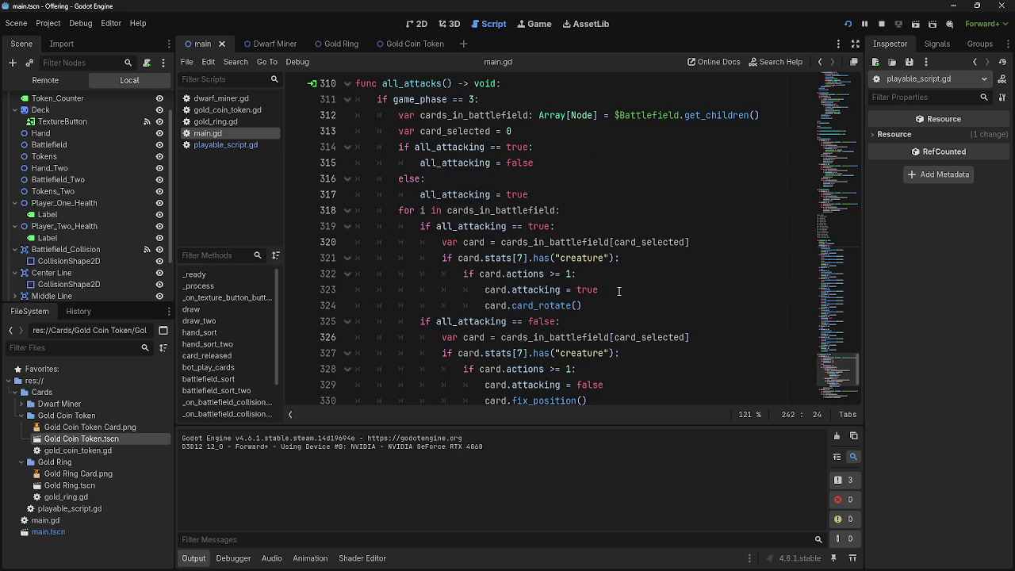
{"action": "scroll", "coordinate": [619, 289], "scroll_direction": "down", "scroll_amount": 3}
{"action": "left_click_drag", "start_coordinate": [663, 274], "coordinate": [357, 133]}
{"action": "left_click", "coordinate": [400, 146]}
{"action": "left_click", "coordinate": [216, 146]}
{"action": "scroll", "coordinate": [555, 293], "scroll_direction": "down", "scroll_amount": 3}
{"action": "scroll", "coordinate": [555, 294], "scroll_direction": "down", "scroll_amount": 6}
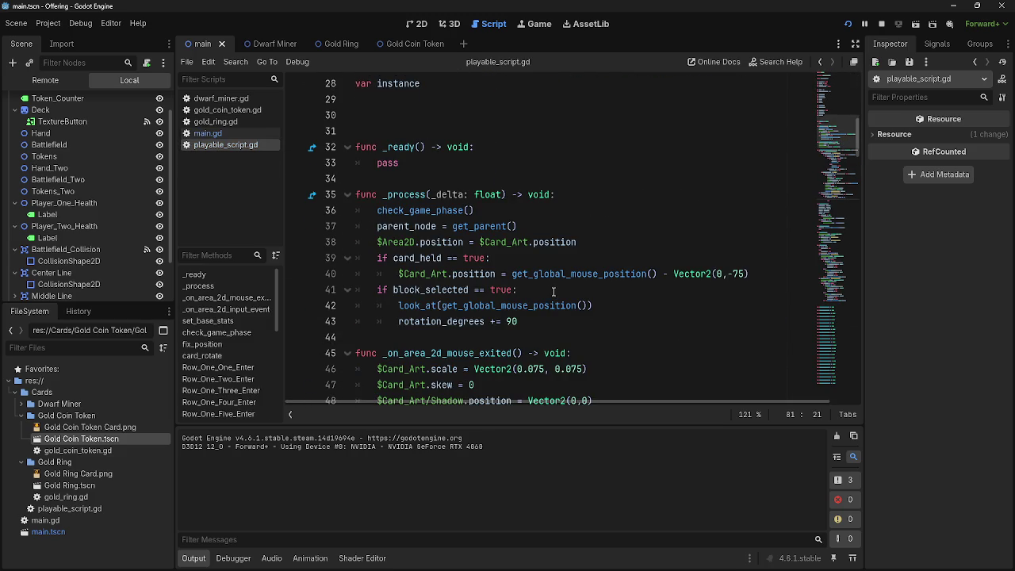
Add 'blocking = true' at line 81 of the block-phase branch using autocomplete
{"action": "scroll", "coordinate": [554, 292], "scroll_direction": "up", "scroll_amount": 1}
{"action": "scroll", "coordinate": [554, 292], "scroll_direction": "down", "scroll_amount": 3}
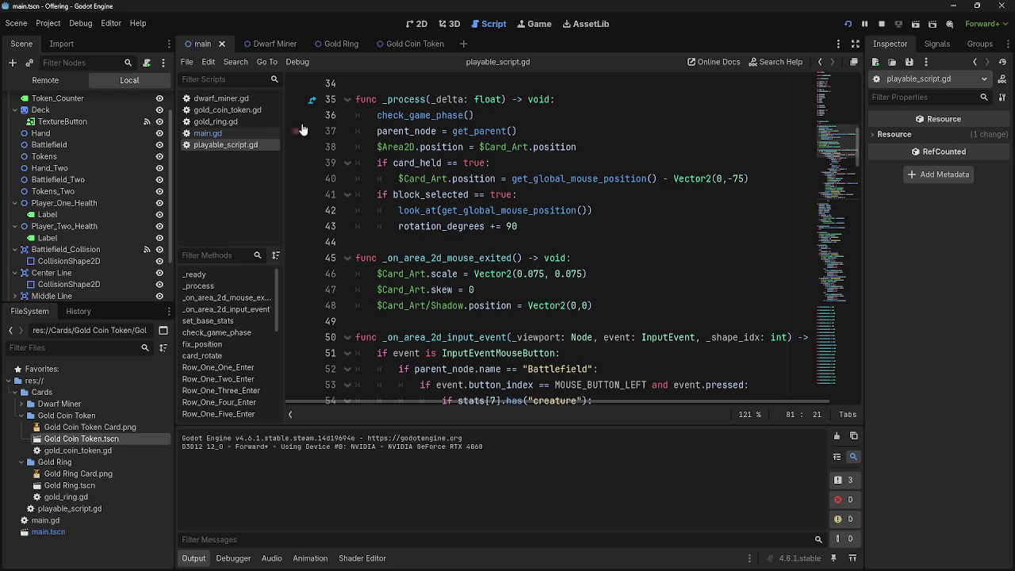
{"action": "scroll", "coordinate": [600, 244], "scroll_direction": "down", "scroll_amount": 3}
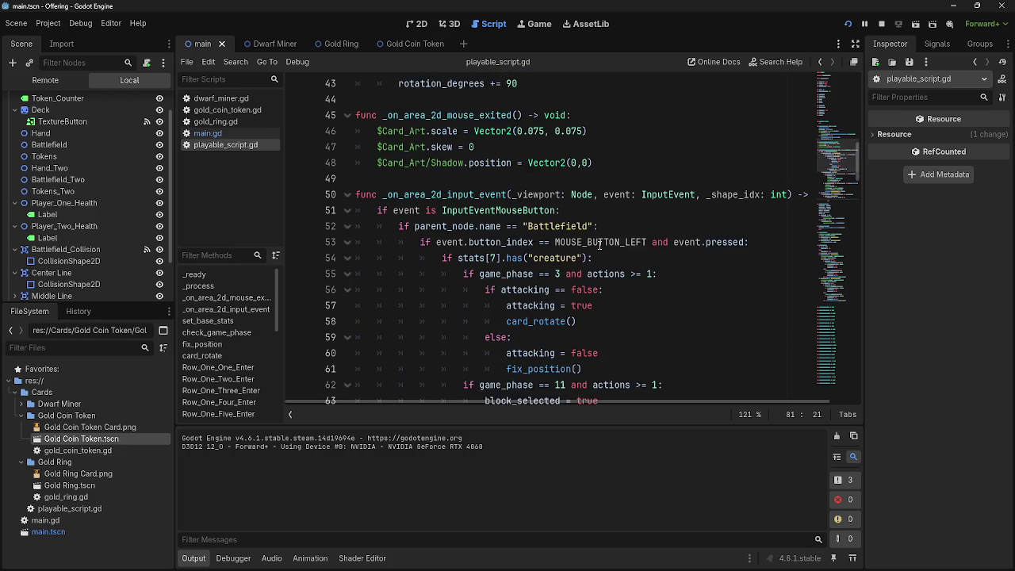
{"action": "scroll", "coordinate": [579, 285], "scroll_direction": "down", "scroll_amount": 7}
{"action": "scroll", "coordinate": [558, 313], "scroll_direction": "up", "scroll_amount": 7}
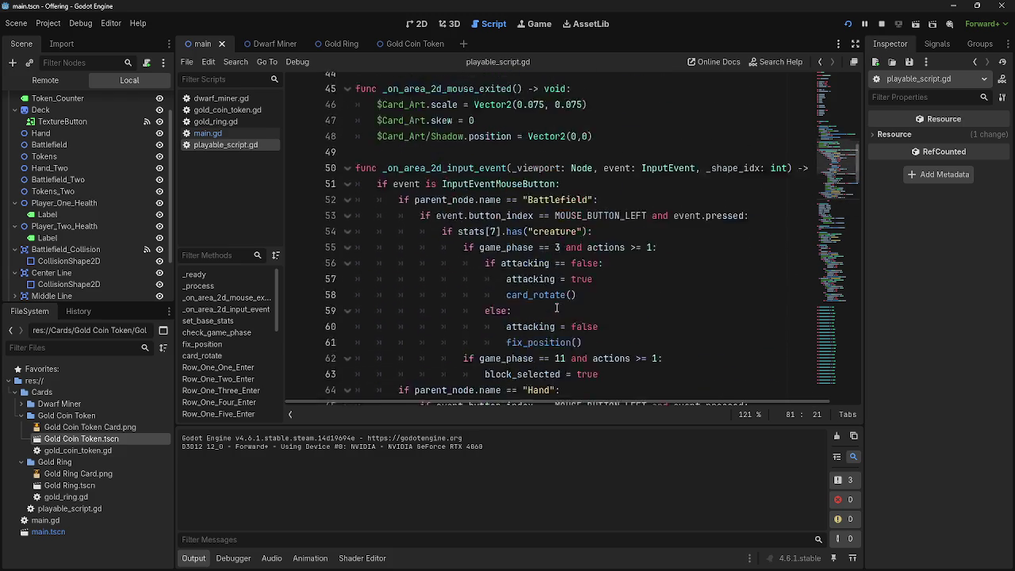
{"action": "scroll", "coordinate": [556, 308], "scroll_direction": "up", "scroll_amount": 13}
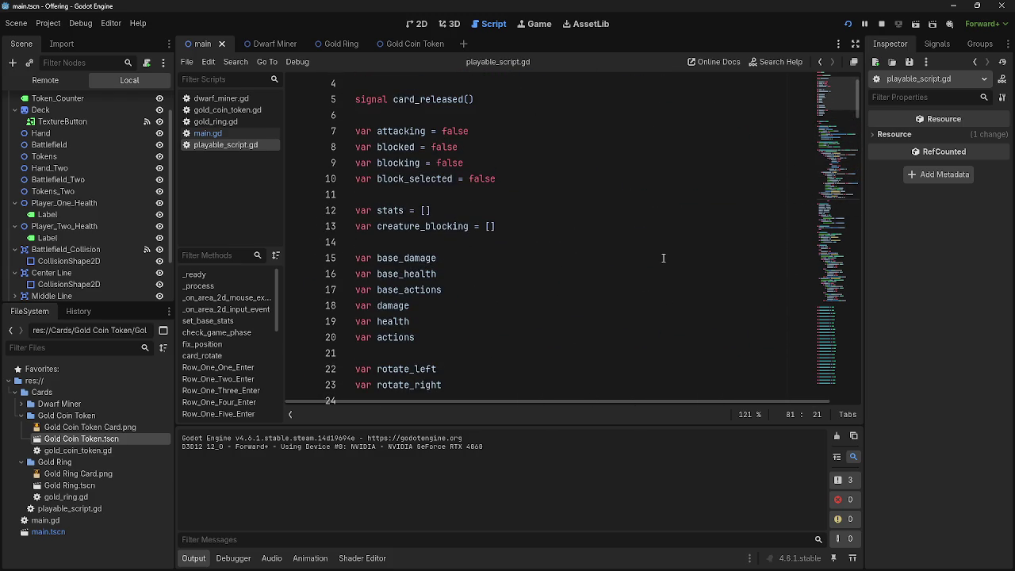
{"action": "type", "text": "block"}
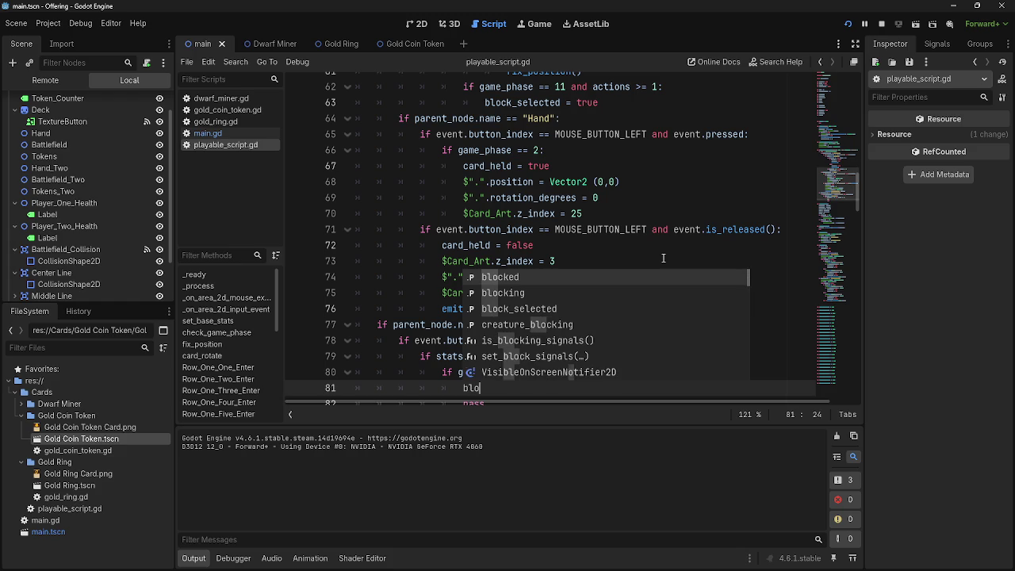
{"action": "key", "text": "Down"}
{"action": "key", "text": "Return"}
{"action": "type", "text": "="}
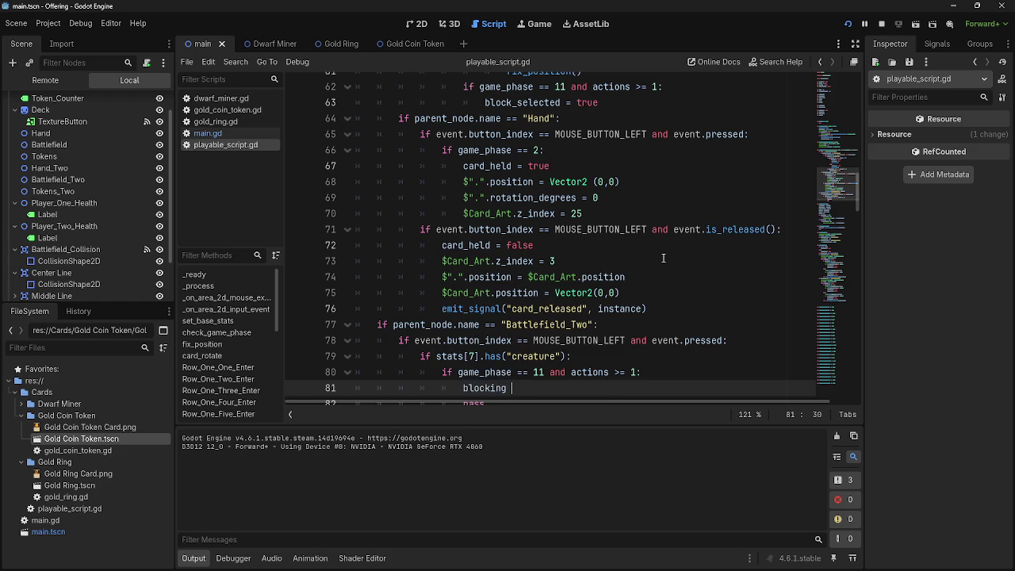
{"action": "type", "text": " true"}
{"action": "key", "text": "Return"}
Delete the trial blocking = true line, leaving an indented empty line in the branch
{"action": "scroll", "coordinate": [533, 206], "scroll_direction": "up", "scroll_amount": 10}
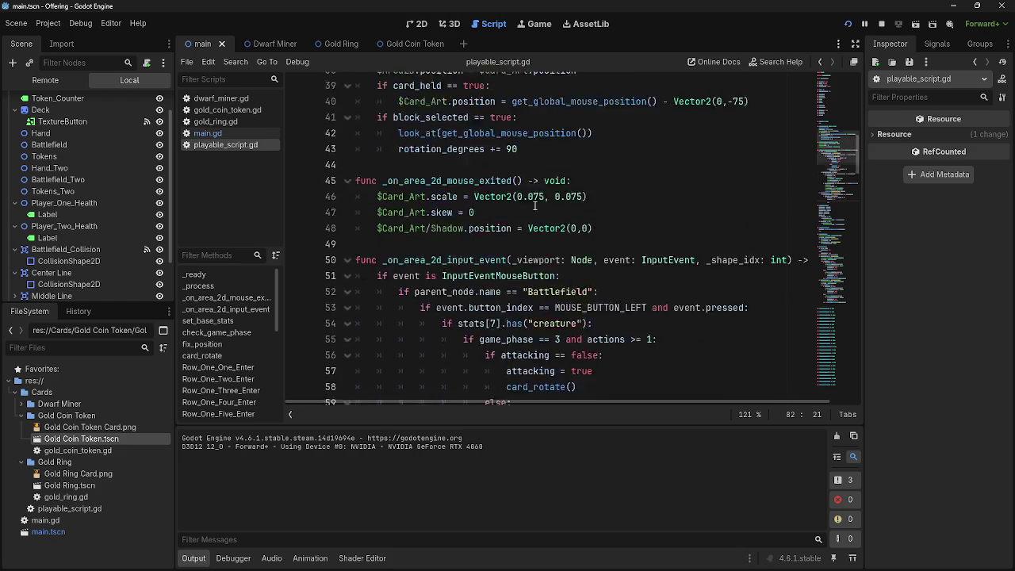
{"action": "scroll", "coordinate": [533, 206], "scroll_direction": "up", "scroll_amount": 2}
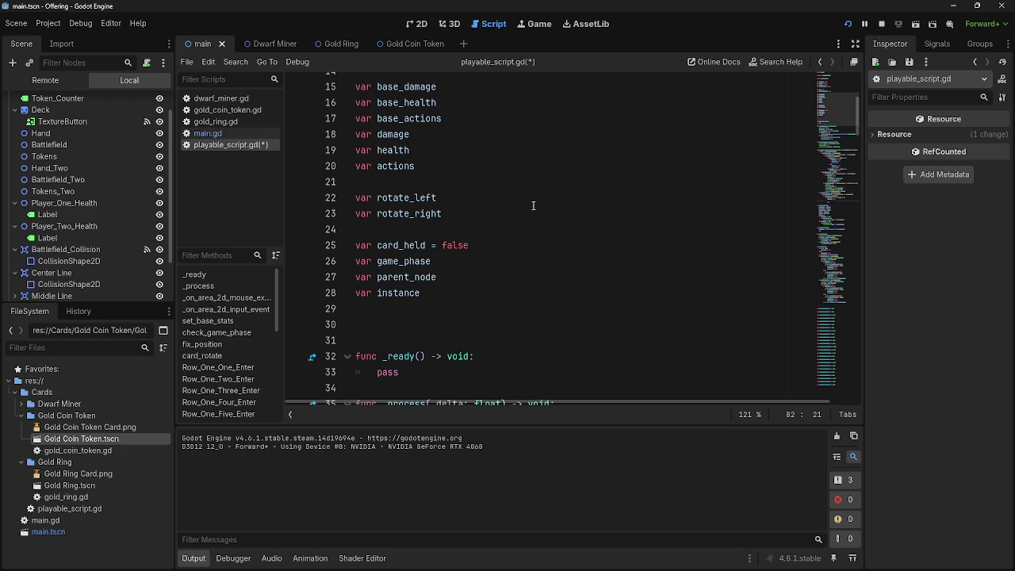
{"action": "scroll", "coordinate": [502, 213], "scroll_direction": "up", "scroll_amount": 4}
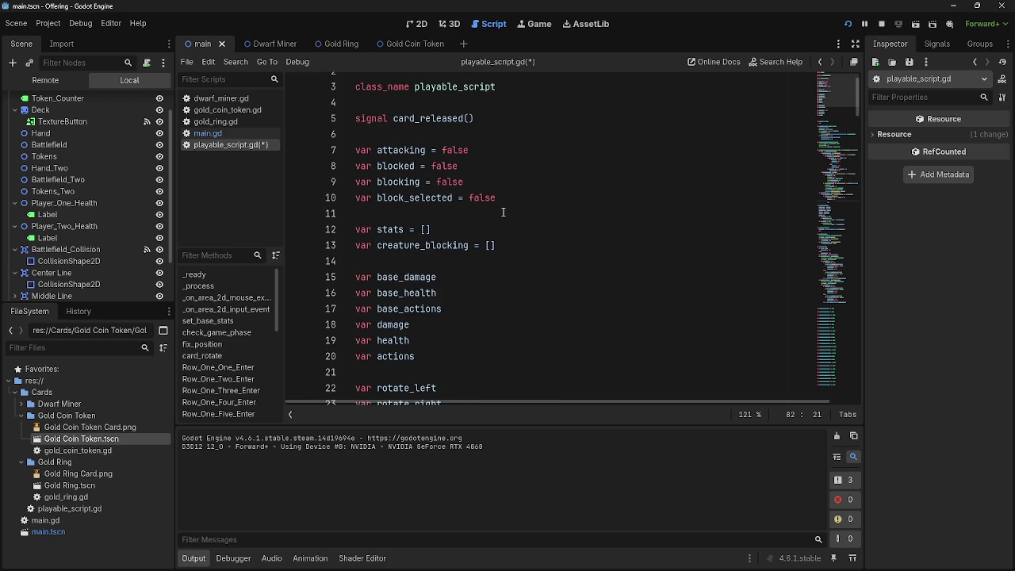
{"action": "scroll", "coordinate": [503, 213], "scroll_direction": "down", "scroll_amount": 10}
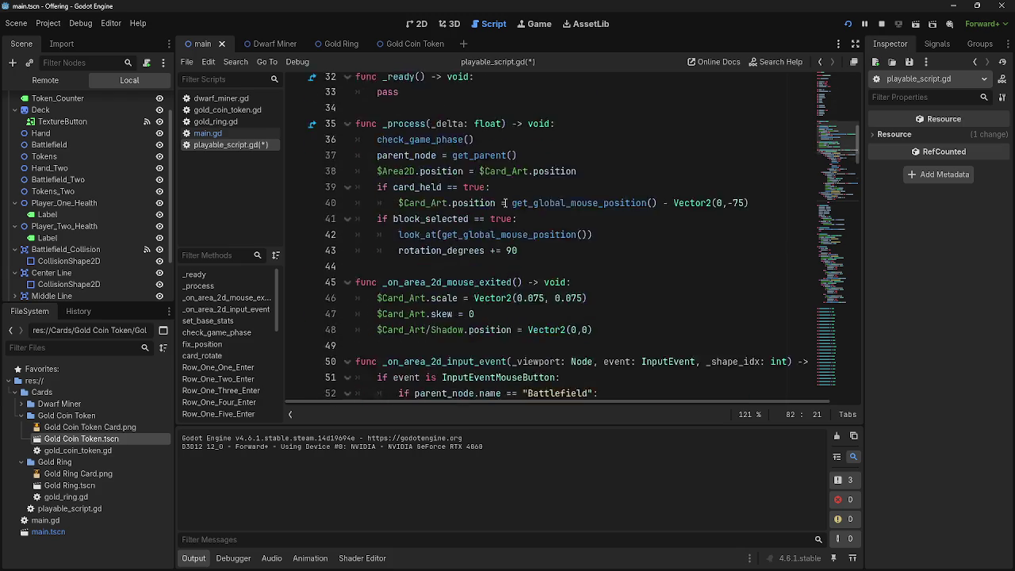
{"action": "scroll", "coordinate": [503, 203], "scroll_direction": "down", "scroll_amount": 13}
{"action": "left_click", "coordinate": [583, 229]}
{"action": "triple_click", "coordinate": [479, 228]}
{"action": "key", "text": "BackSpace"}
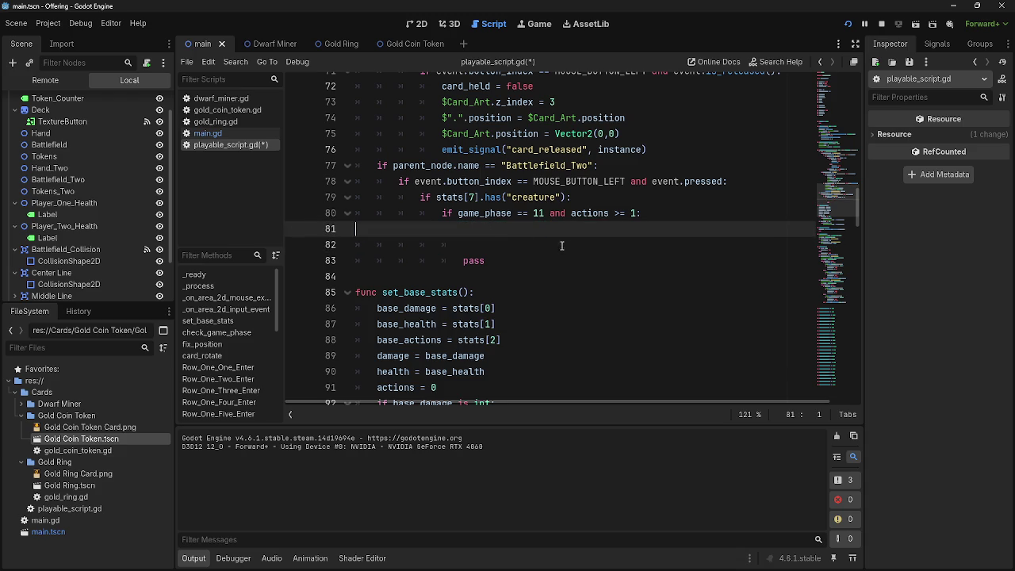
{"action": "key", "text": "Tab"}
{"action": "key", "text": "Tab"}
{"action": "key", "text": "Tab"}
{"action": "key", "text": "Tab"}
{"action": "scroll", "coordinate": [539, 243], "scroll_direction": "up", "scroll_amount": 14}
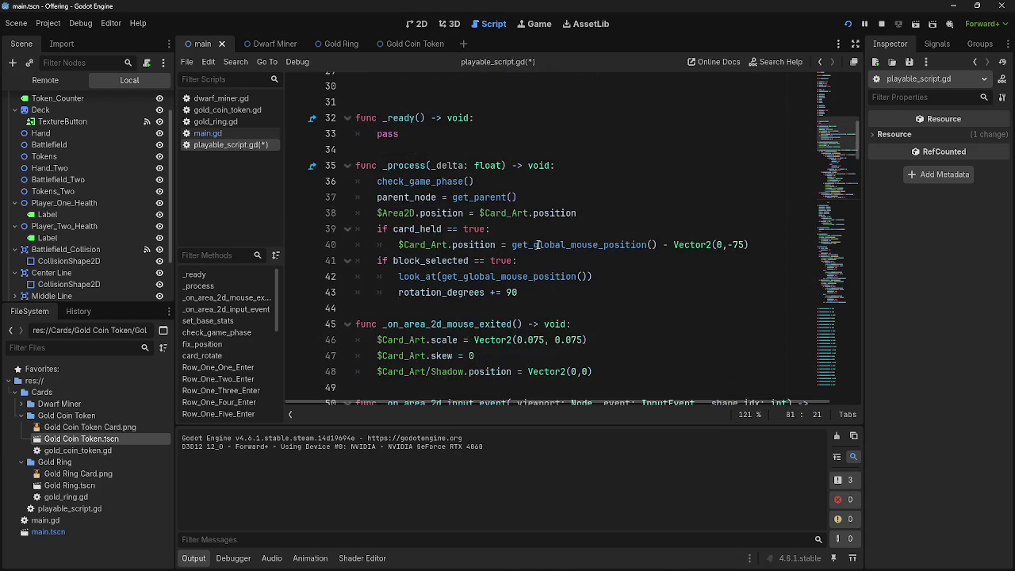
Browse playable_script.gd's _ready, _process, mouse-exited and input event functions
{"action": "scroll", "coordinate": [538, 244], "scroll_direction": "up", "scroll_amount": 1}
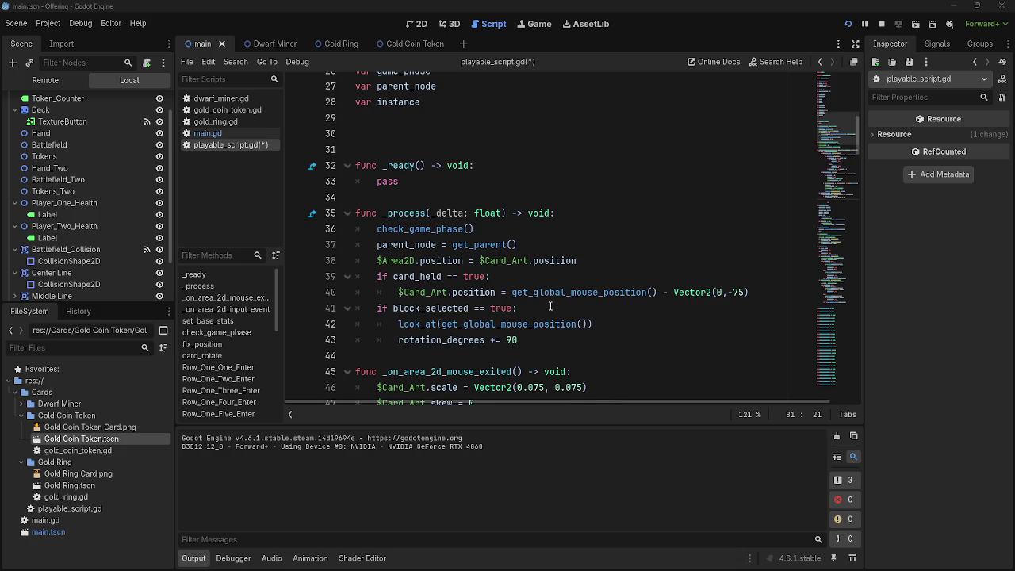
{"action": "scroll", "coordinate": [523, 307], "scroll_direction": "down", "scroll_amount": 3}
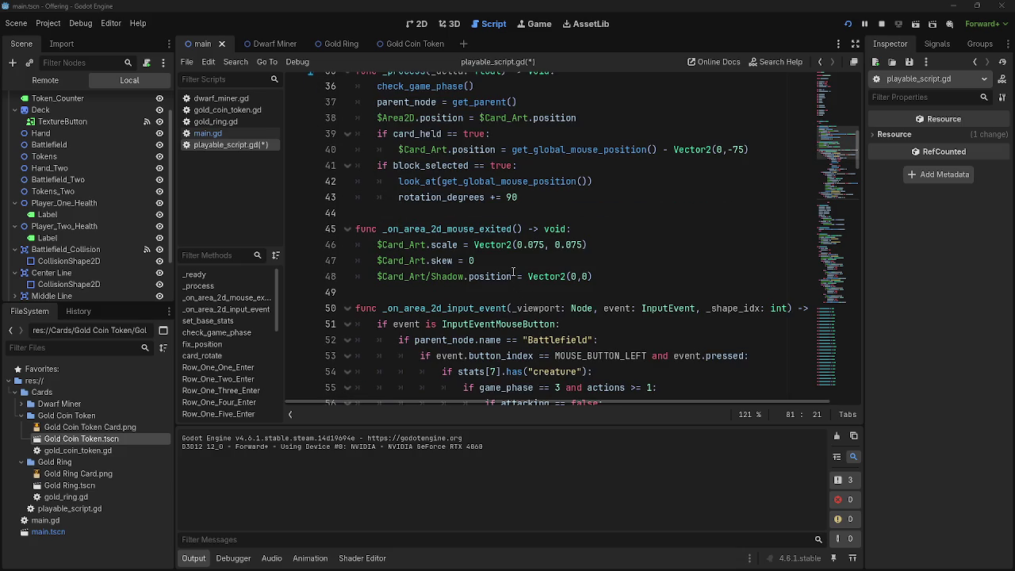
{"action": "left_click", "coordinate": [514, 214]}
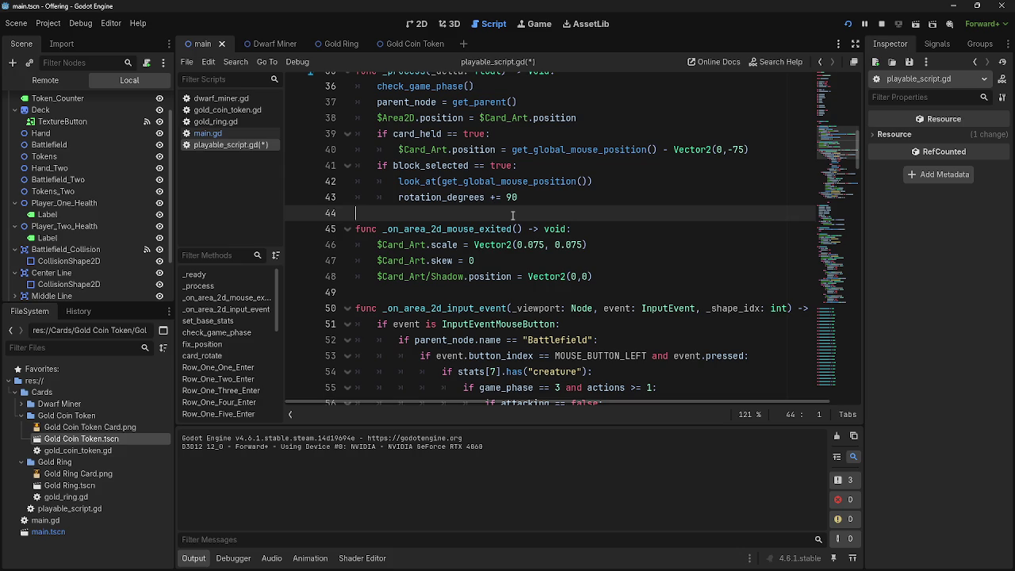
{"action": "scroll", "coordinate": [475, 301], "scroll_direction": "up", "scroll_amount": 5}
{"action": "left_click", "coordinate": [420, 342]}
{"action": "scroll", "coordinate": [459, 365], "scroll_direction": "down", "scroll_amount": 2}
{"action": "scroll", "coordinate": [459, 366], "scroll_direction": "down", "scroll_amount": 3}
{"action": "left_click", "coordinate": [427, 262]}
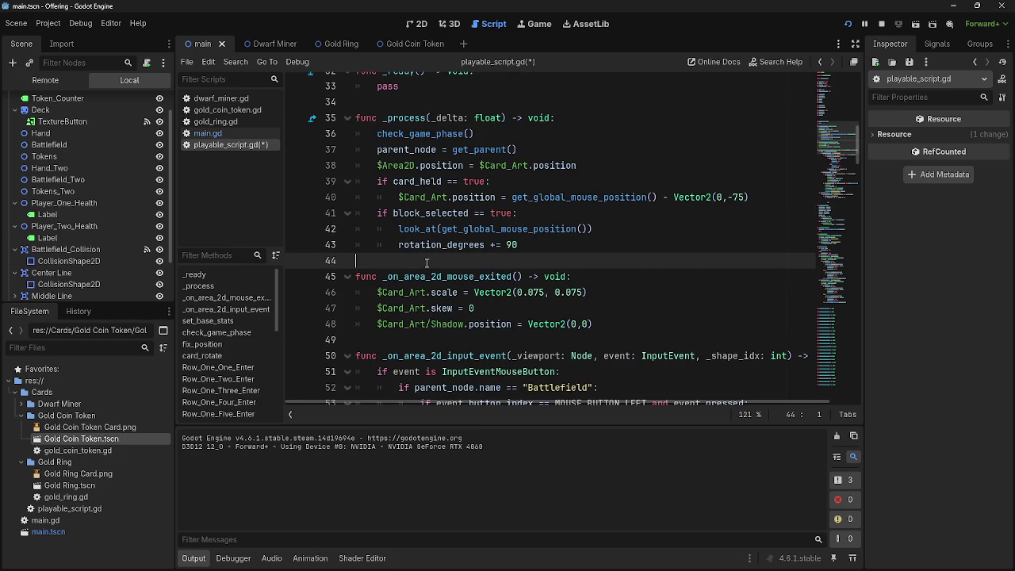
{"action": "left_click", "coordinate": [468, 324]}
{"action": "left_click", "coordinate": [454, 259]}
{"action": "left_click", "coordinate": [429, 311]}
{"action": "key", "text": "Down"}
{"action": "key", "text": "Down"}
{"action": "key", "text": "Up"}
{"action": "key", "text": "Up"}
{"action": "key", "text": "Up"}
{"action": "left_click", "coordinate": [406, 322]}
{"action": "key", "text": "Down"}
{"action": "key", "text": "Down"}
{"action": "left_click", "coordinate": [419, 263]}
{"action": "left_click", "coordinate": [412, 326]}
{"action": "left_click", "coordinate": [412, 340]}
{"action": "left_click", "coordinate": [411, 255]}
Go to the empty phase-11 line in the block-phase branch, then scroll back to the declarations
{"action": "scroll", "coordinate": [514, 339], "scroll_direction": "down", "scroll_amount": 4}
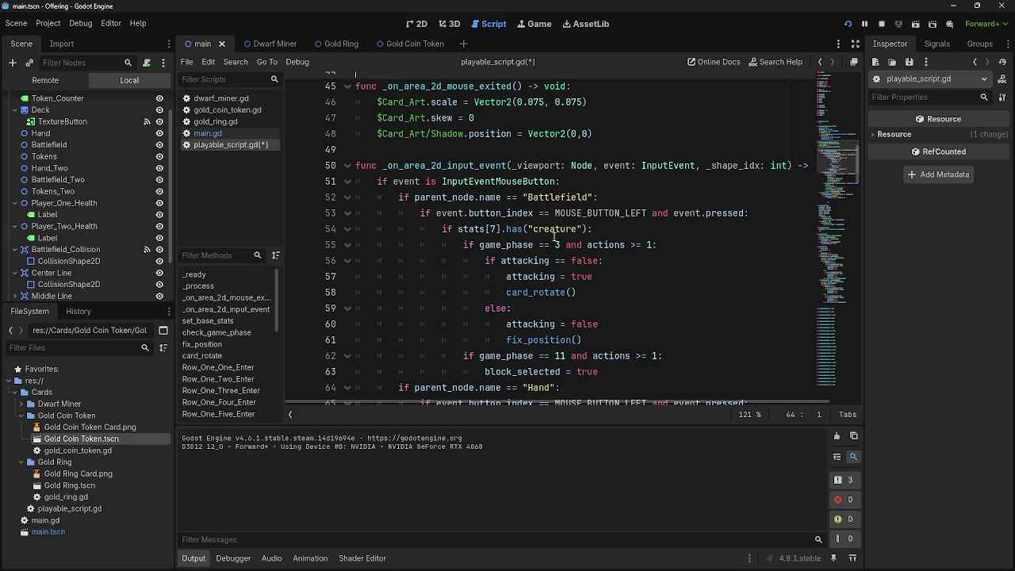
{"action": "scroll", "coordinate": [636, 335], "scroll_direction": "down", "scroll_amount": 4}
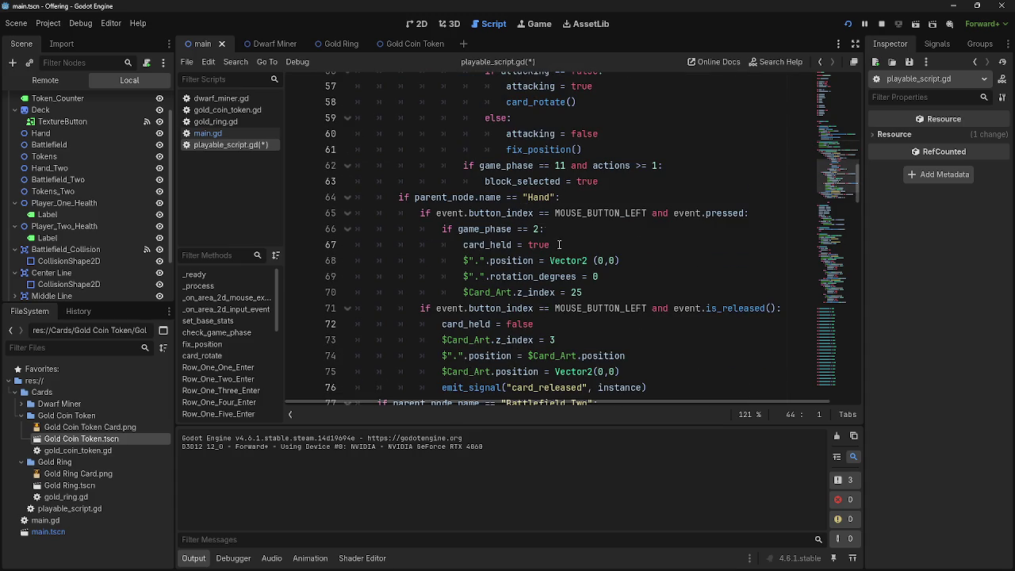
{"action": "scroll", "coordinate": [555, 254], "scroll_direction": "down", "scroll_amount": 5}
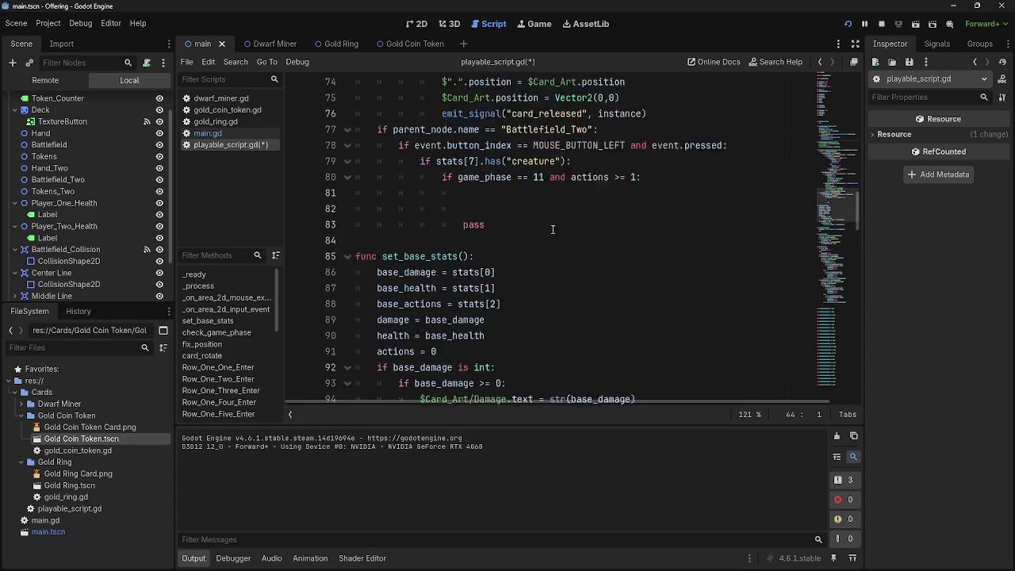
{"action": "left_click", "coordinate": [499, 235]}
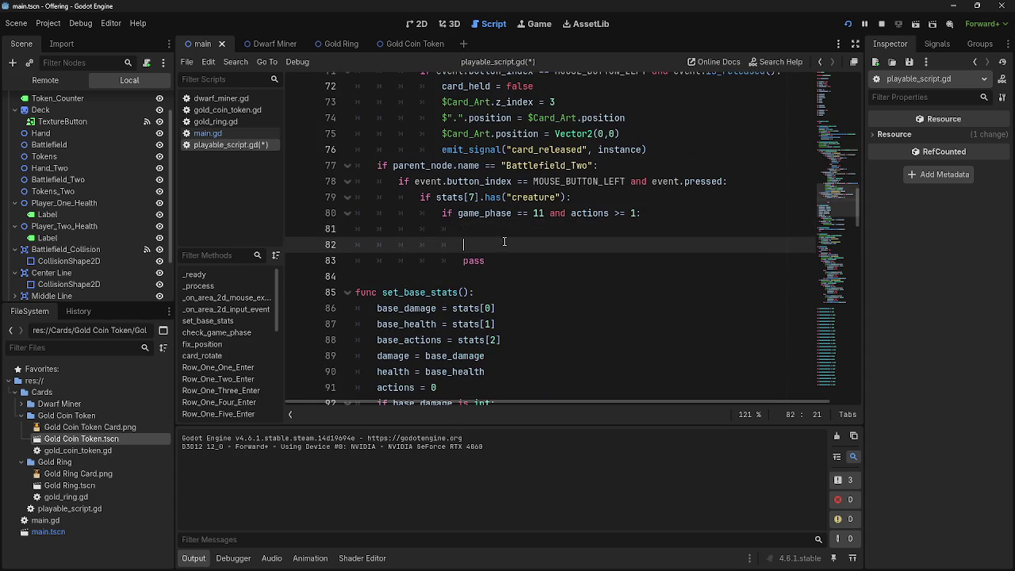
{"action": "left_click", "coordinate": [507, 230]}
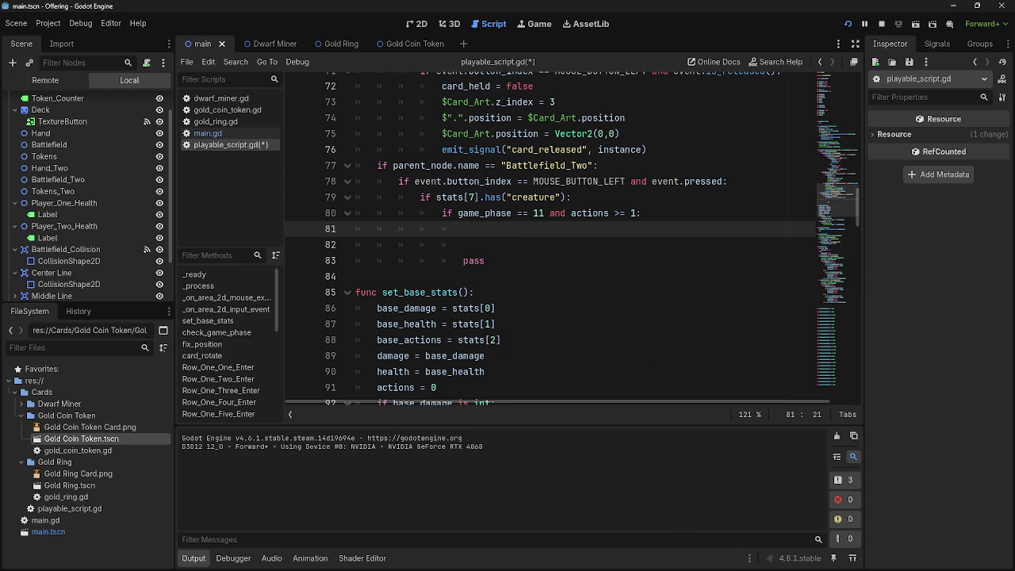
{"action": "key", "text": "super"}
{"action": "key", "text": "super"}
{"action": "scroll", "coordinate": [572, 253], "scroll_direction": "up", "scroll_amount": 10}
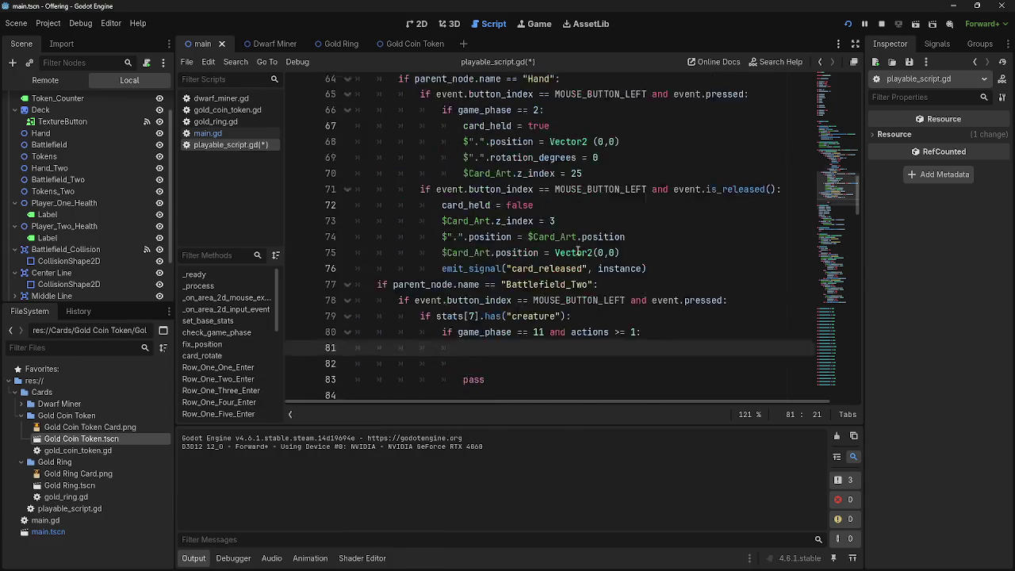
{"action": "scroll", "coordinate": [571, 253], "scroll_direction": "up", "scroll_amount": 2}
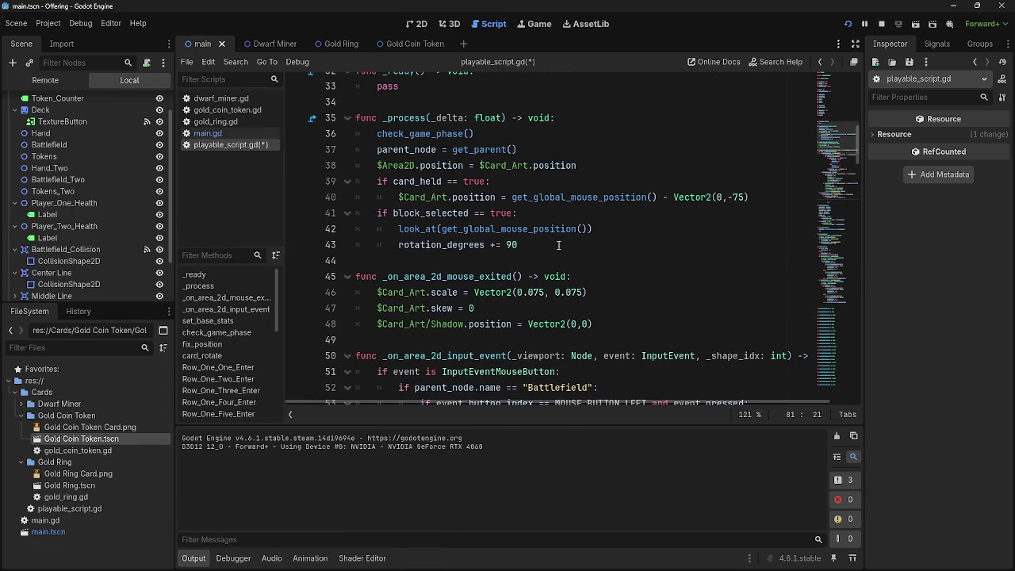
{"action": "scroll", "coordinate": [487, 209], "scroll_direction": "up", "scroll_amount": 2}
{"action": "scroll", "coordinate": [514, 236], "scroll_direction": "up", "scroll_amount": 8}
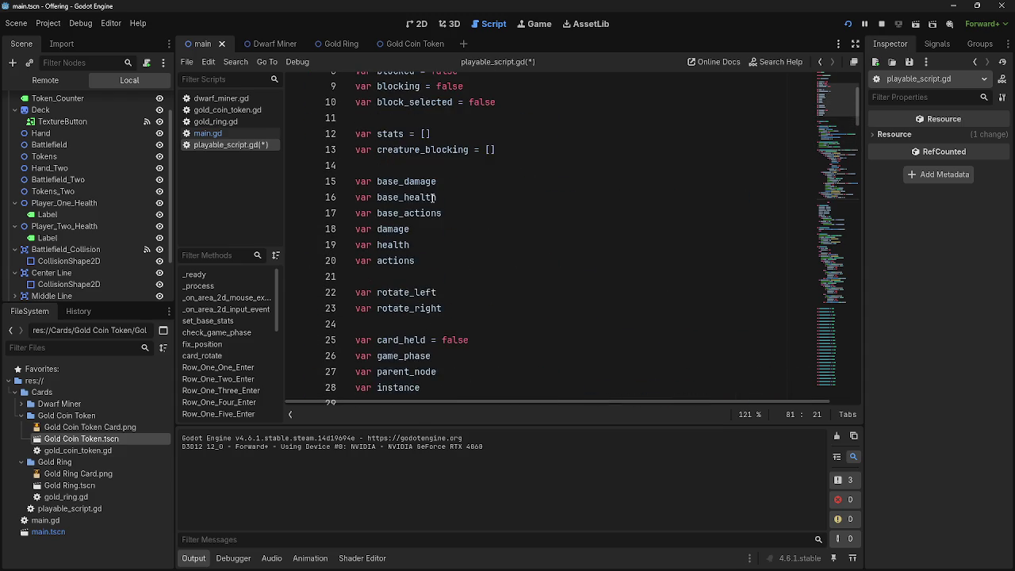
{"action": "scroll", "coordinate": [497, 251], "scroll_direction": "up", "scroll_amount": 2}
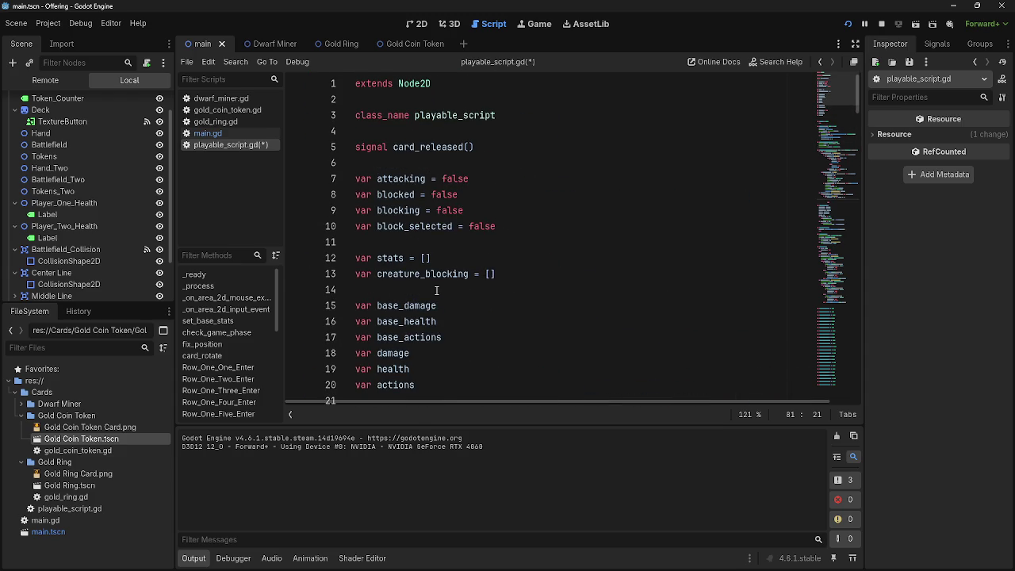
Fix line 9's misspelled 'fals' so it reads var blocking = false
{"action": "left_click", "coordinate": [508, 226]}
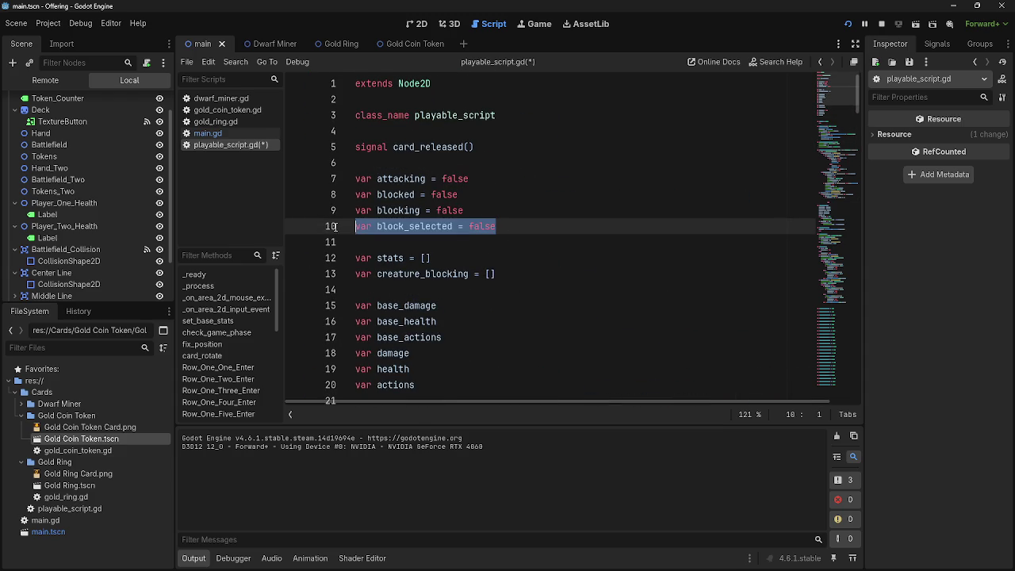
{"action": "left_click", "coordinate": [498, 273]}
{"action": "triple_click", "coordinate": [532, 276]}
{"action": "left_click", "coordinate": [532, 276]}
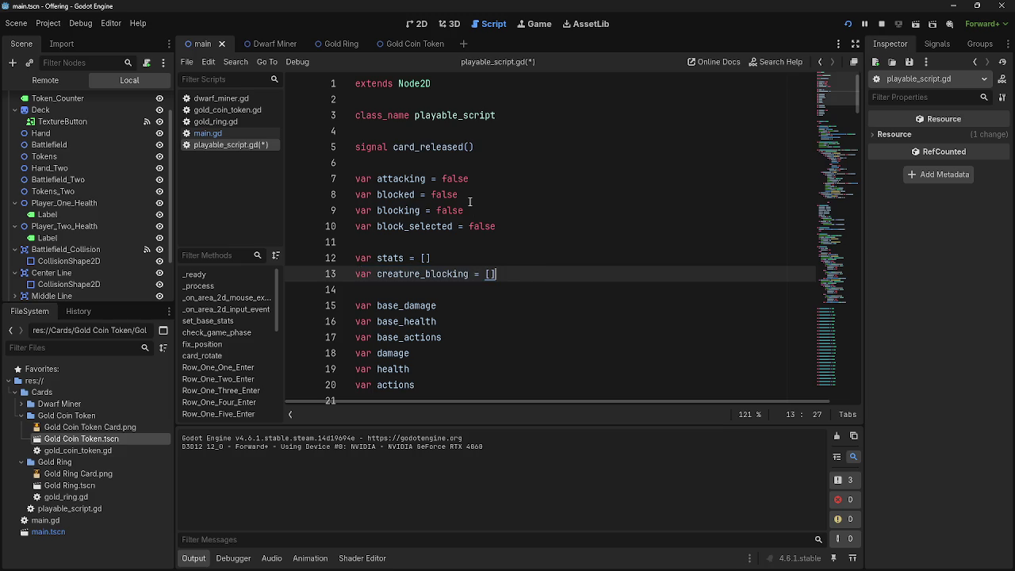
{"action": "left_click", "coordinate": [463, 210]}
{"action": "type", "text": "e"}
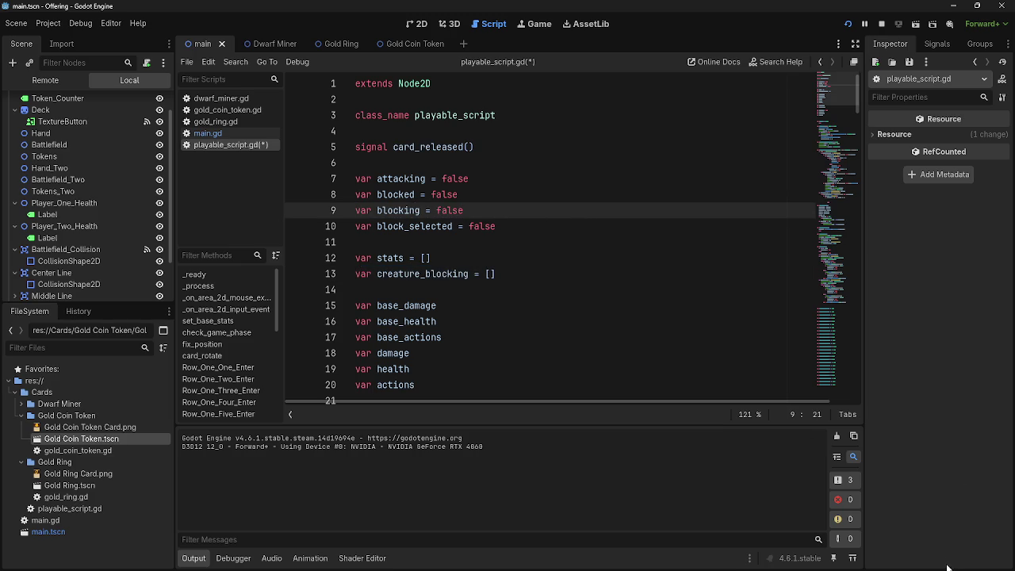
{"action": "key", "text": "super"}
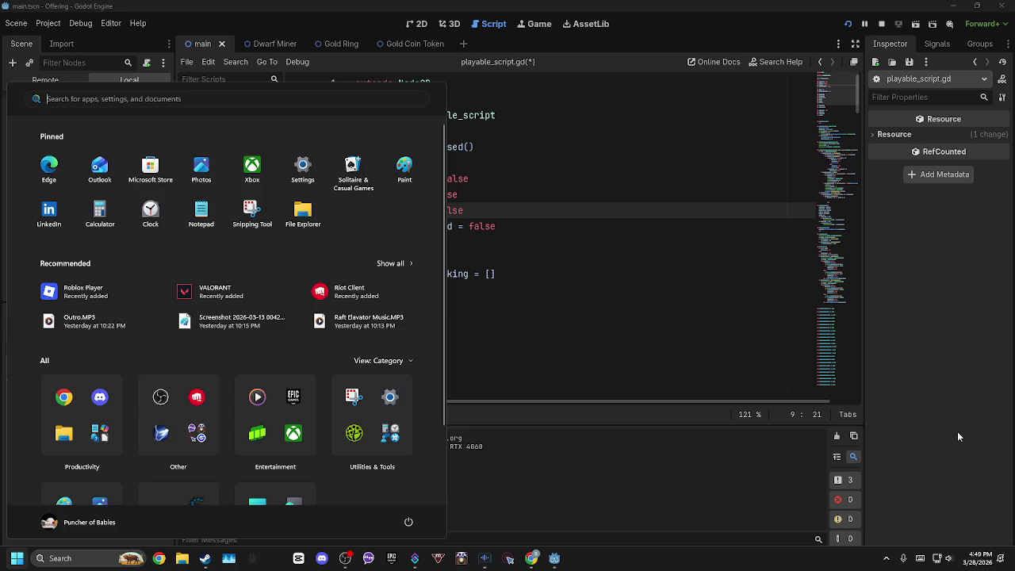
{"action": "key", "text": "super"}
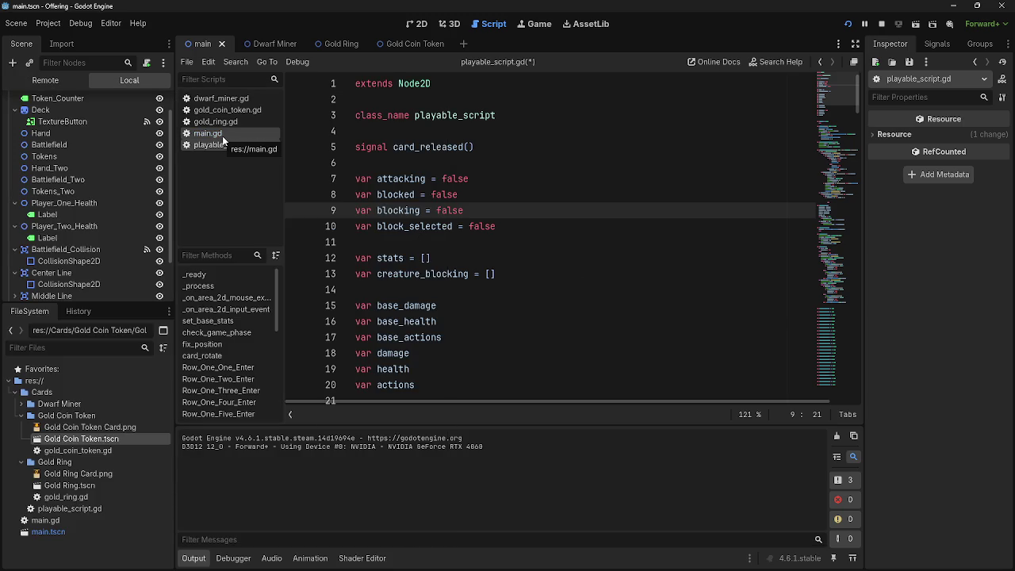
{"action": "double_click", "coordinate": [413, 276]}
{"action": "left_click", "coordinate": [557, 281]}
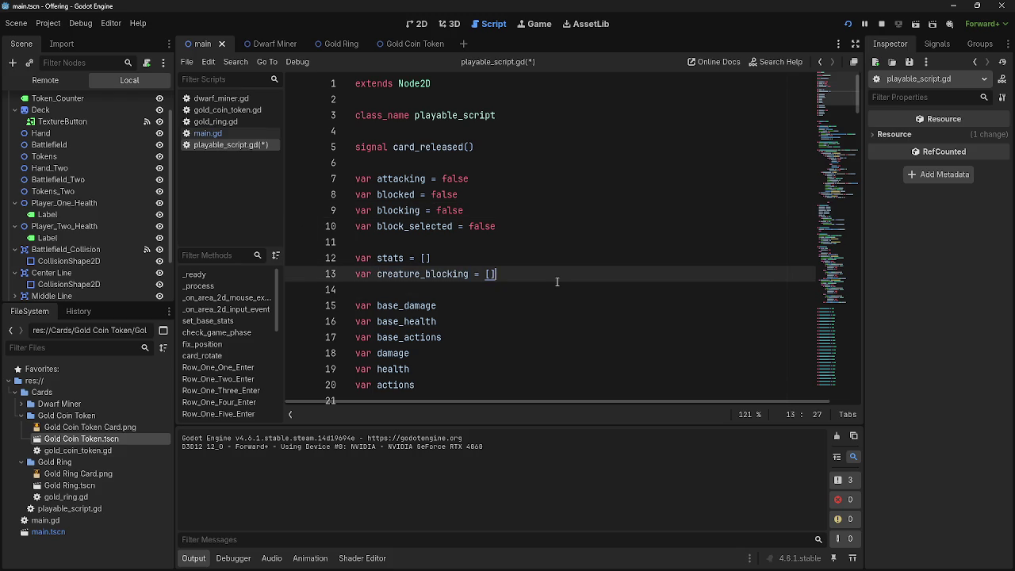
{"action": "key", "text": "alt+Tab"}
Open main.gd and inspect the mouse_entered and mouse_exited handlers around lines 167-170
{"action": "left_click", "coordinate": [205, 132]}
{"action": "scroll", "coordinate": [510, 304], "scroll_direction": "up", "scroll_amount": 15}
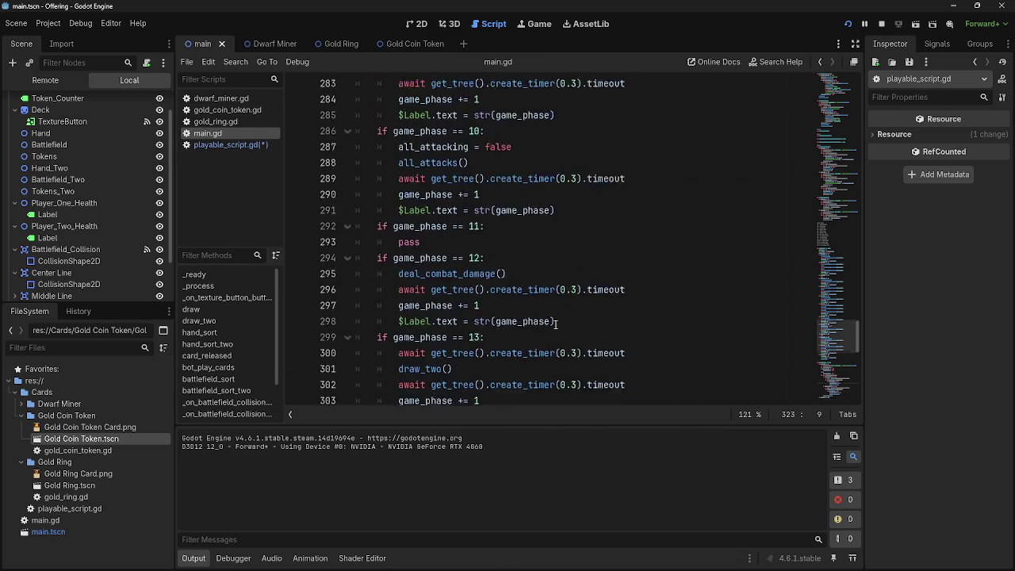
{"action": "scroll", "coordinate": [555, 324], "scroll_direction": "up", "scroll_amount": 20}
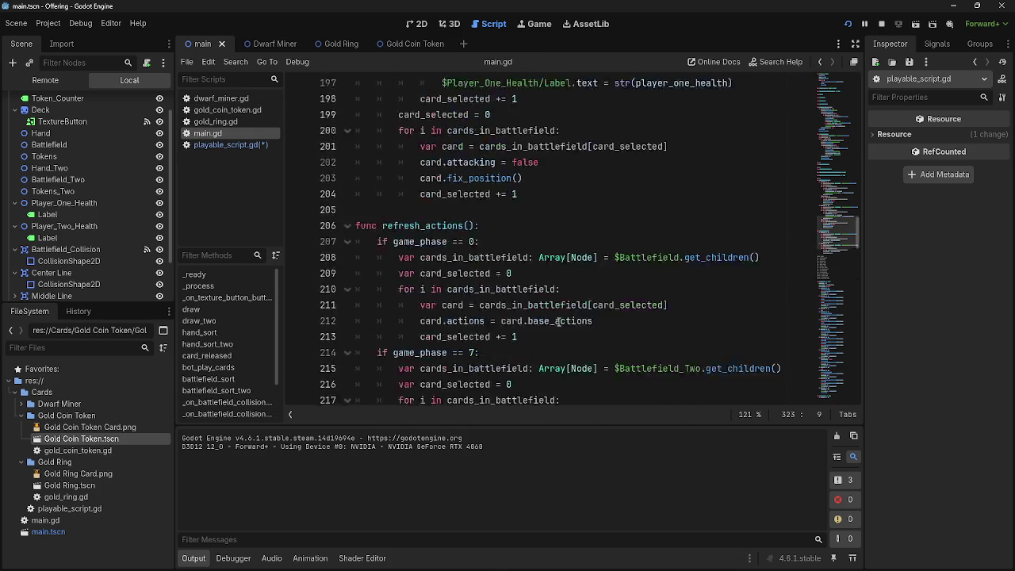
{"action": "scroll", "coordinate": [559, 321], "scroll_direction": "up", "scroll_amount": 20}
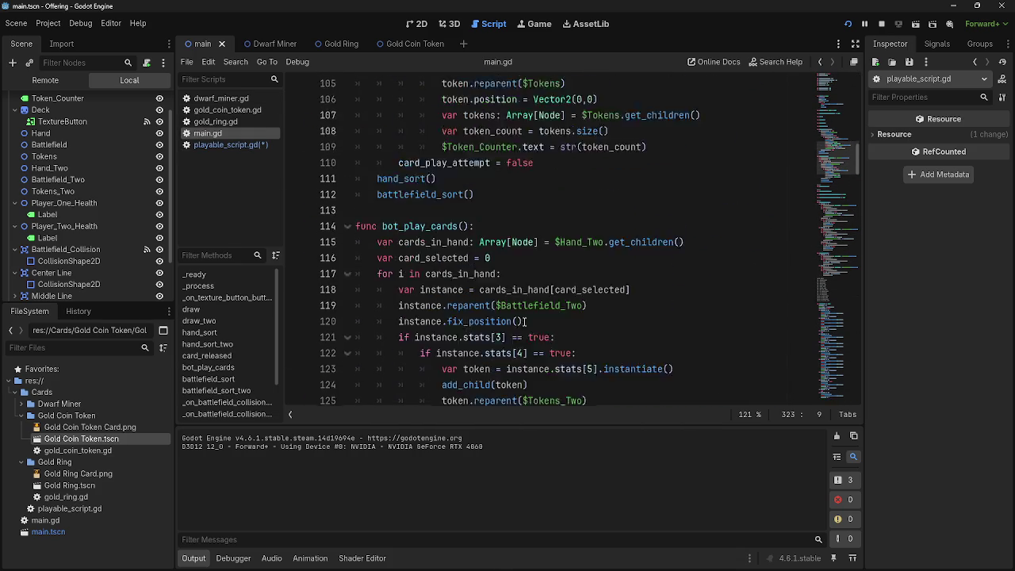
{"action": "scroll", "coordinate": [524, 320], "scroll_direction": "up", "scroll_amount": 1}
{"action": "scroll", "coordinate": [524, 321], "scroll_direction": "down", "scroll_amount": 2}
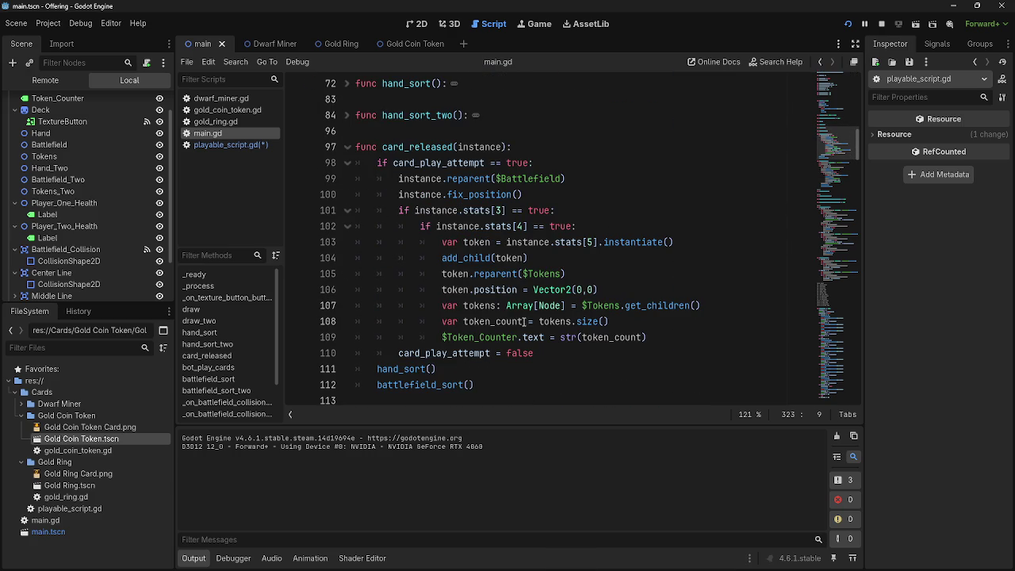
{"action": "scroll", "coordinate": [522, 321], "scroll_direction": "down", "scroll_amount": 10}
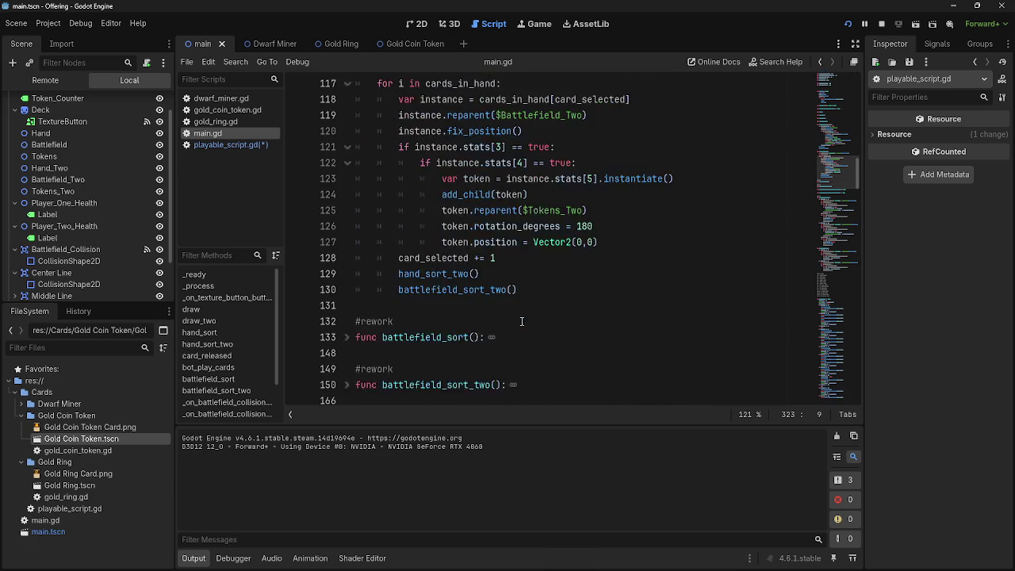
{"action": "scroll", "coordinate": [356, 301], "scroll_direction": "down", "scroll_amount": 2}
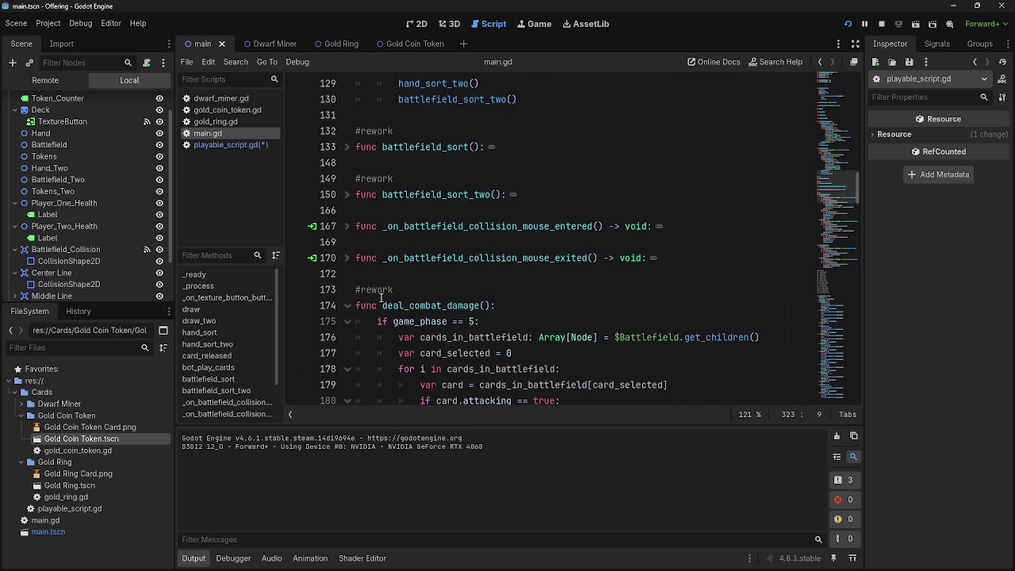
{"action": "left_click", "coordinate": [347, 226]}
{"action": "left_click", "coordinate": [346, 226]}
{"action": "double_click", "coordinate": [356, 258]}
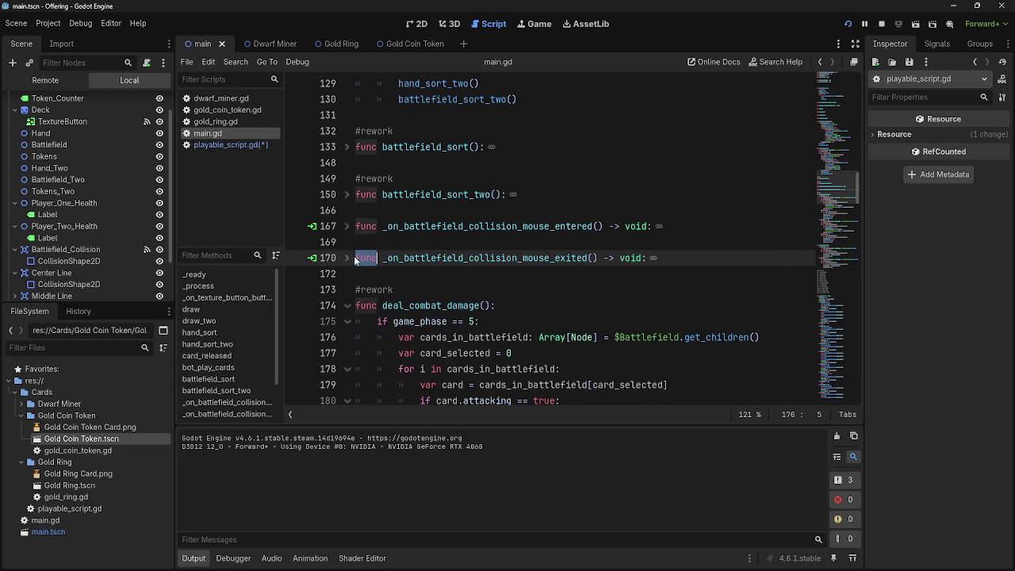
{"action": "left_click", "coordinate": [346, 258]}
{"action": "left_click", "coordinate": [362, 242]}
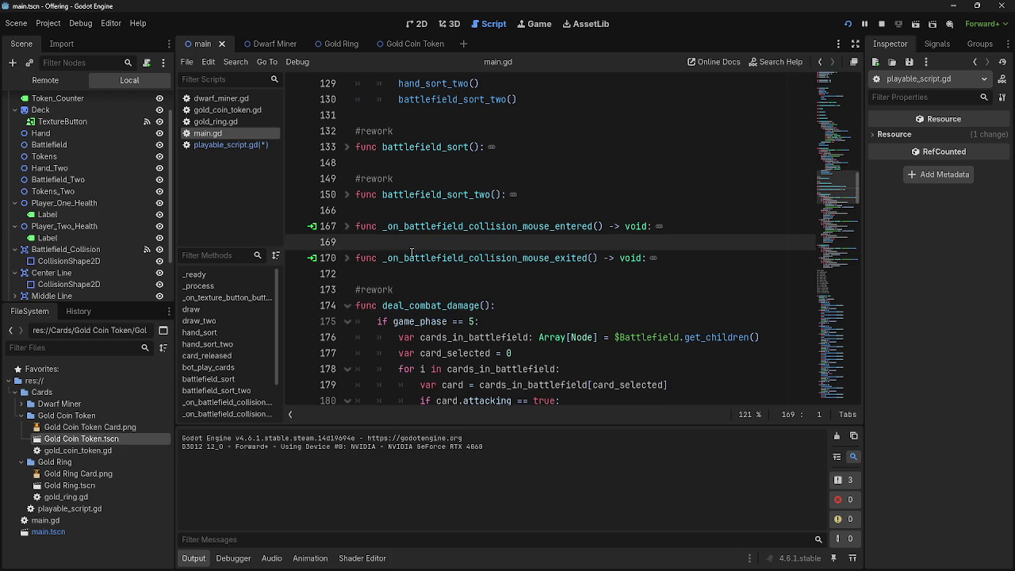
{"action": "double_click", "coordinate": [444, 255]}
{"action": "left_click", "coordinate": [442, 239]}
{"action": "scroll", "coordinate": [442, 254], "scroll_direction": "up", "scroll_amount": 6}
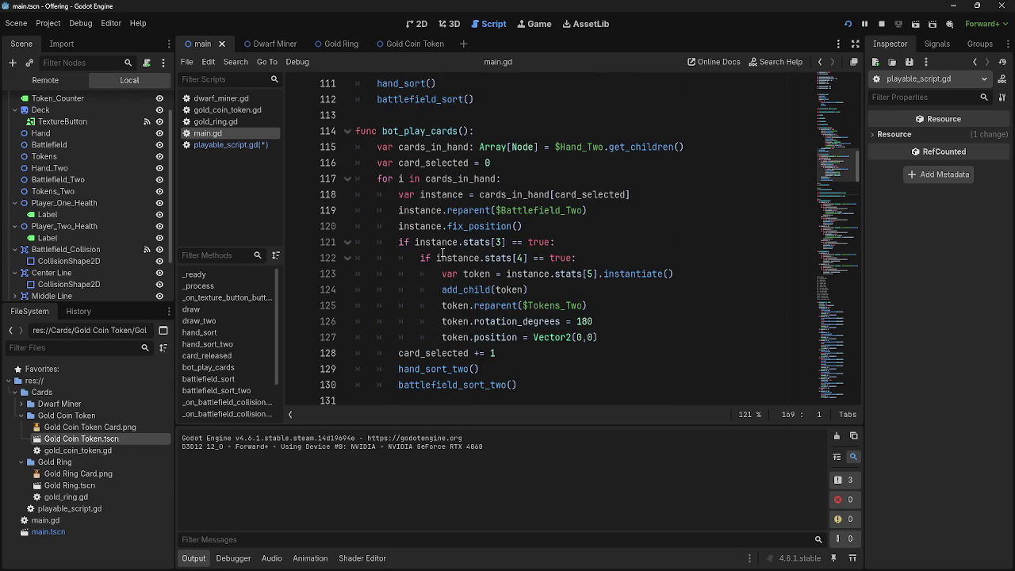
{"action": "scroll", "coordinate": [450, 238], "scroll_direction": "up", "scroll_amount": 10}
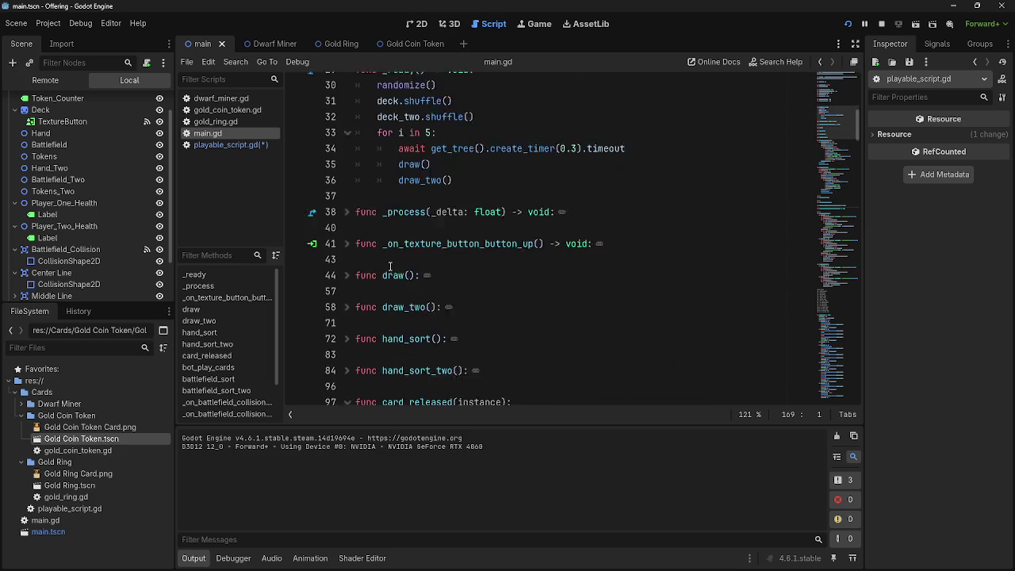
Inspect the texture button handler and the _process function around line 39
{"action": "left_click", "coordinate": [346, 337]}
{"action": "left_click", "coordinate": [346, 337]}
{"action": "left_click", "coordinate": [347, 290]}
{"action": "left_click", "coordinate": [347, 290]}
{"action": "scroll", "coordinate": [357, 198], "scroll_direction": "down", "scroll_amount": 3}
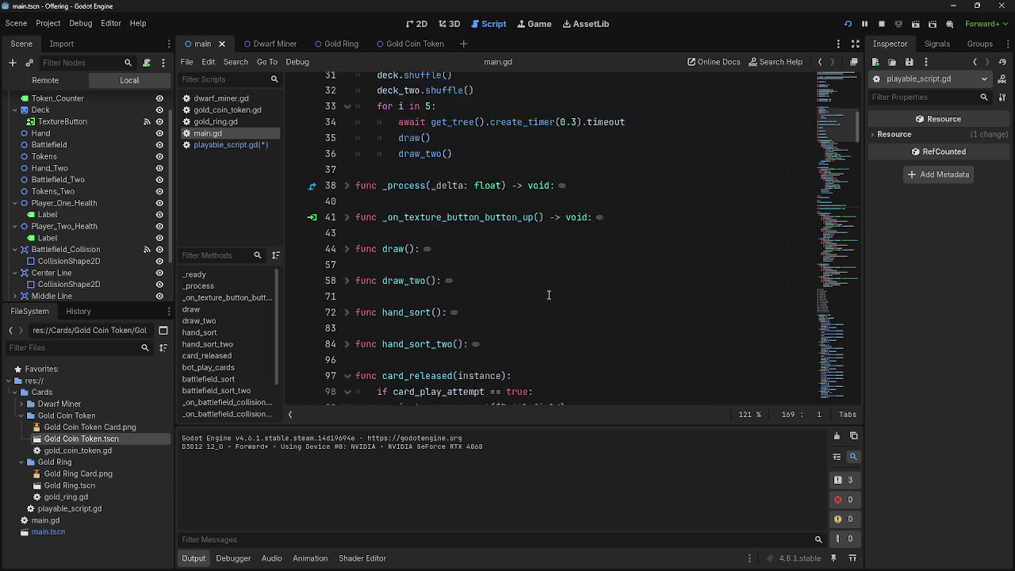
{"action": "left_click", "coordinate": [358, 149]}
{"action": "left_click", "coordinate": [346, 147]}
{"action": "left_click", "coordinate": [487, 164]}
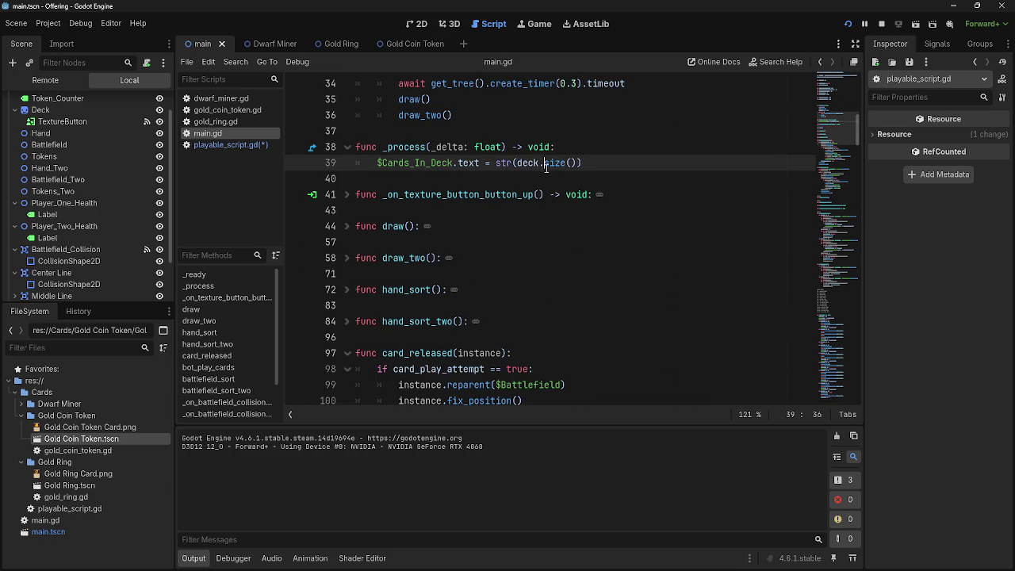
{"action": "left_click", "coordinate": [486, 165]}
{"action": "left_click", "coordinate": [342, 149]}
Review battlefield_sort and battlefield_sort_two around lines 133 and 150
{"action": "scroll", "coordinate": [587, 287], "scroll_direction": "down", "scroll_amount": 3}
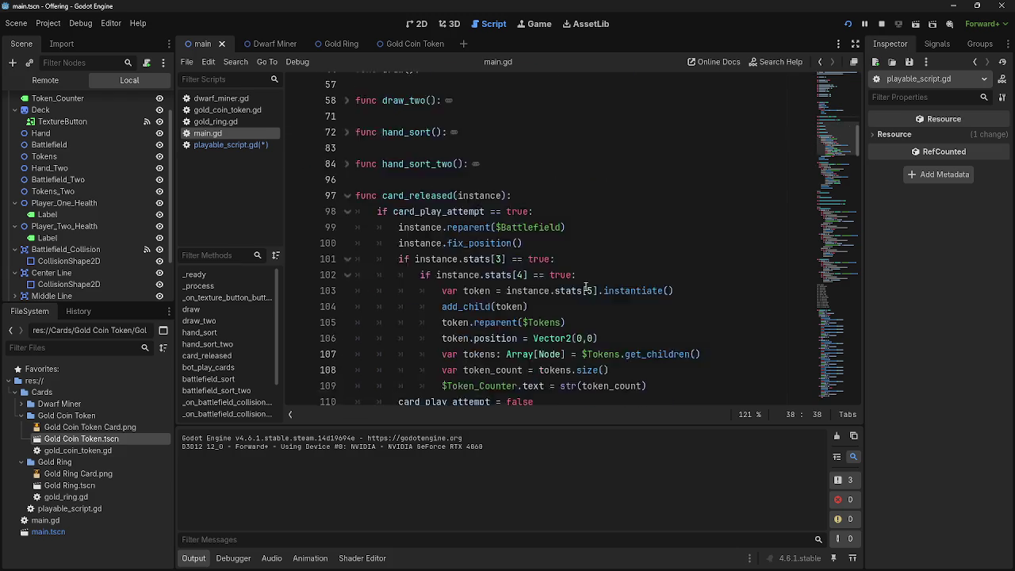
{"action": "scroll", "coordinate": [587, 287], "scroll_direction": "down", "scroll_amount": 6}
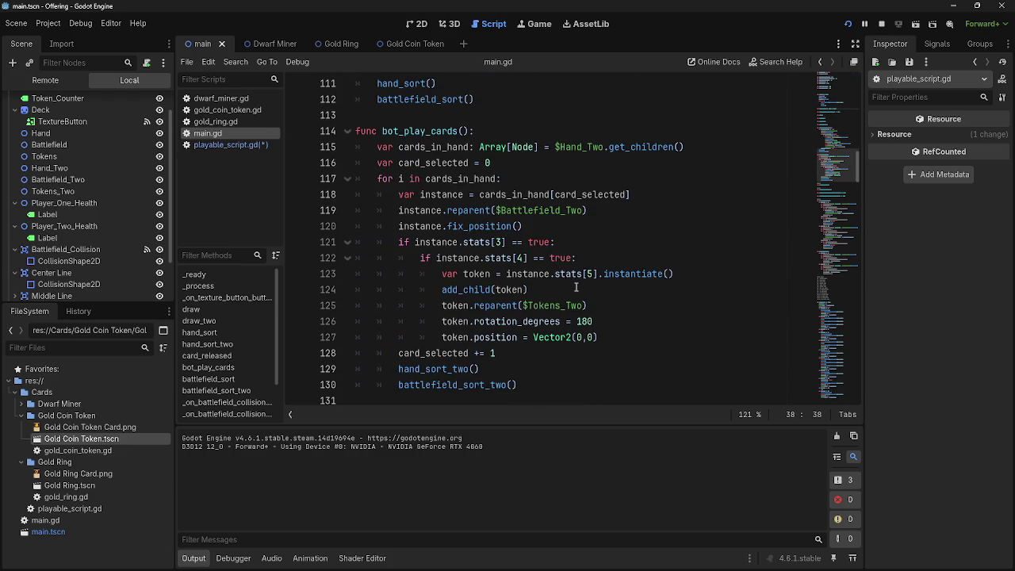
{"action": "scroll", "coordinate": [575, 287], "scroll_direction": "down", "scroll_amount": 1}
{"action": "scroll", "coordinate": [469, 333], "scroll_direction": "down", "scroll_amount": 2}
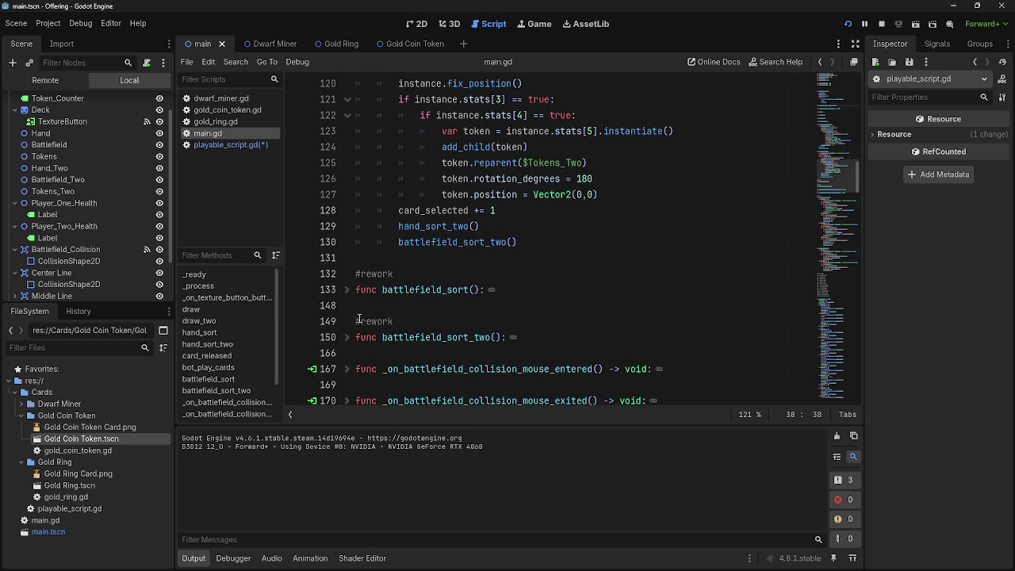
{"action": "left_click", "coordinate": [361, 292]}
{"action": "left_click", "coordinate": [348, 289]}
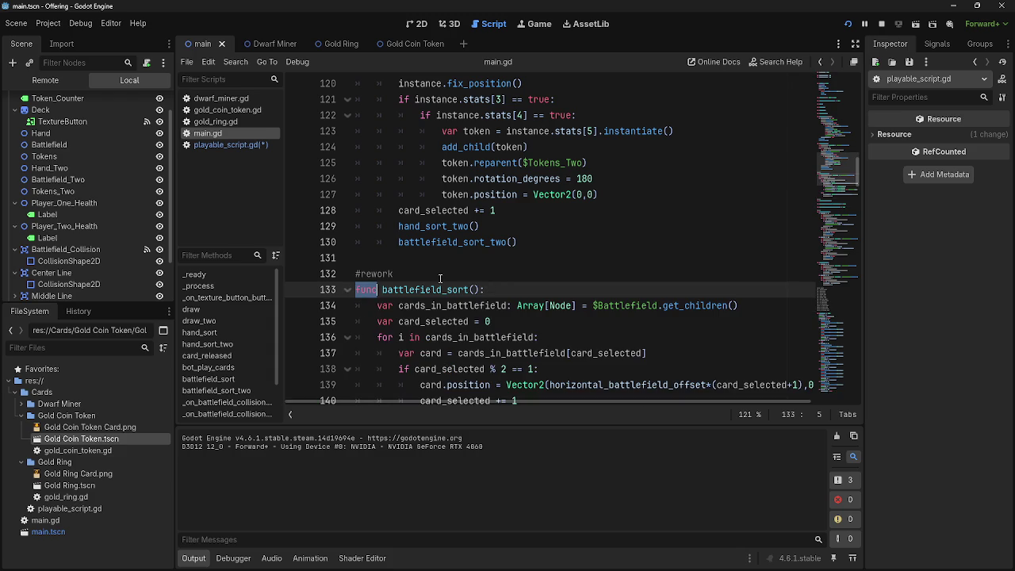
{"action": "left_click", "coordinate": [347, 289]}
{"action": "left_click", "coordinate": [578, 285]}
{"action": "scroll", "coordinate": [568, 288], "scroll_direction": "down", "scroll_amount": 2}
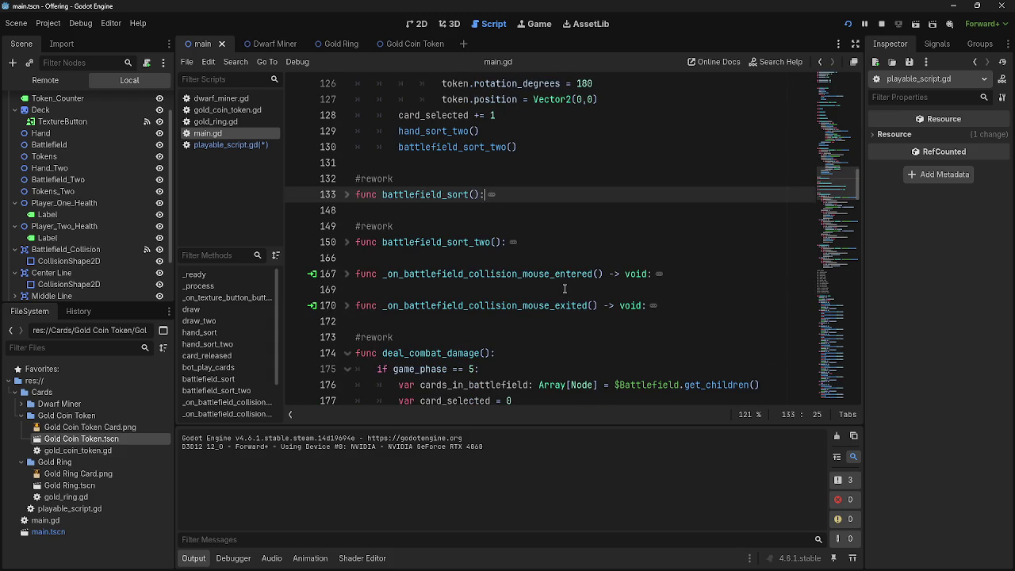
{"action": "left_click", "coordinate": [337, 242]}
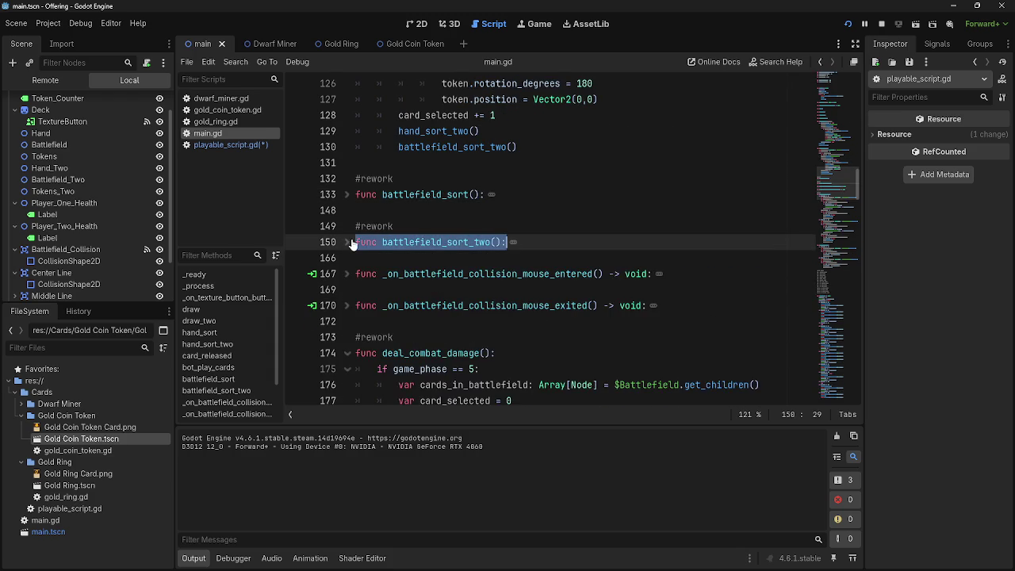
{"action": "left_click", "coordinate": [587, 238]}
{"action": "scroll", "coordinate": [587, 243], "scroll_direction": "down", "scroll_amount": 4}
Fold deal_combat_damage, refresh_actions, the game phases block, Passbutton and all_attacks
{"action": "left_click", "coordinate": [347, 162]}
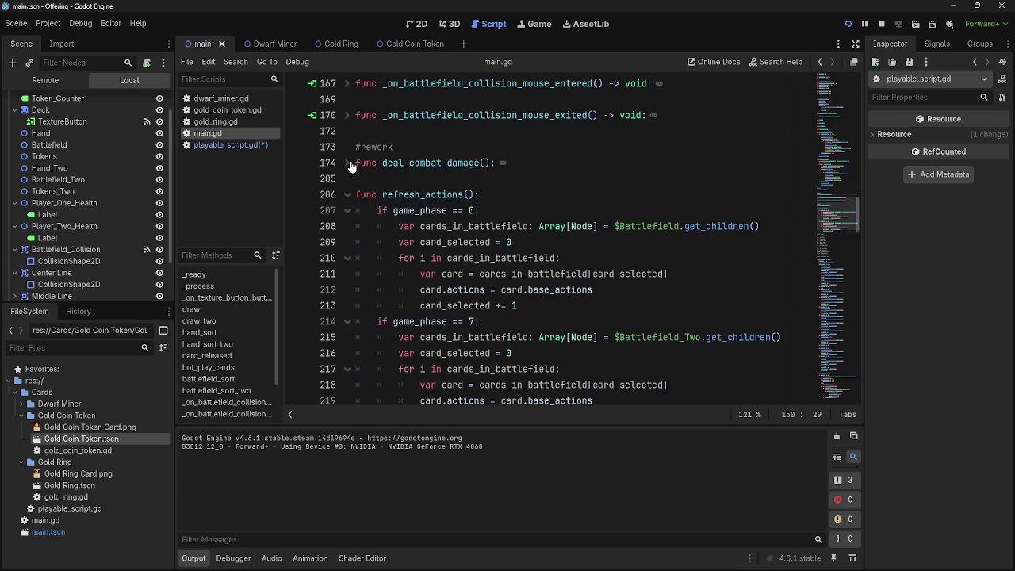
{"action": "left_click", "coordinate": [347, 194]}
{"action": "scroll", "coordinate": [347, 190], "scroll_direction": "down", "scroll_amount": 3}
{"action": "scroll", "coordinate": [343, 162], "scroll_direction": "up", "scroll_amount": 3}
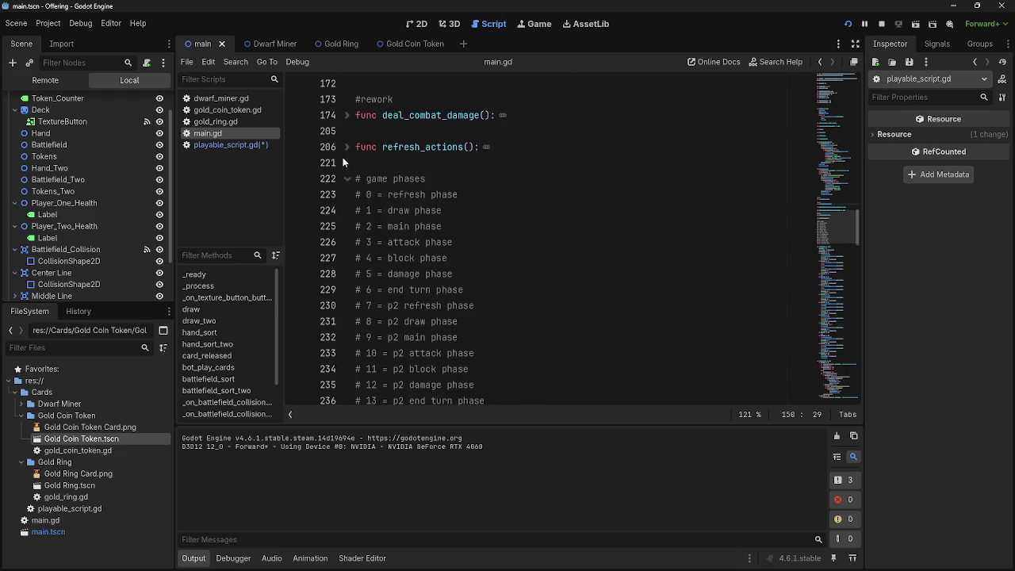
{"action": "left_click", "coordinate": [346, 179]}
{"action": "left_click", "coordinate": [346, 210]}
{"action": "left_click", "coordinate": [348, 226]}
{"action": "scroll", "coordinate": [504, 287], "scroll_direction": "up", "scroll_amount": 6}
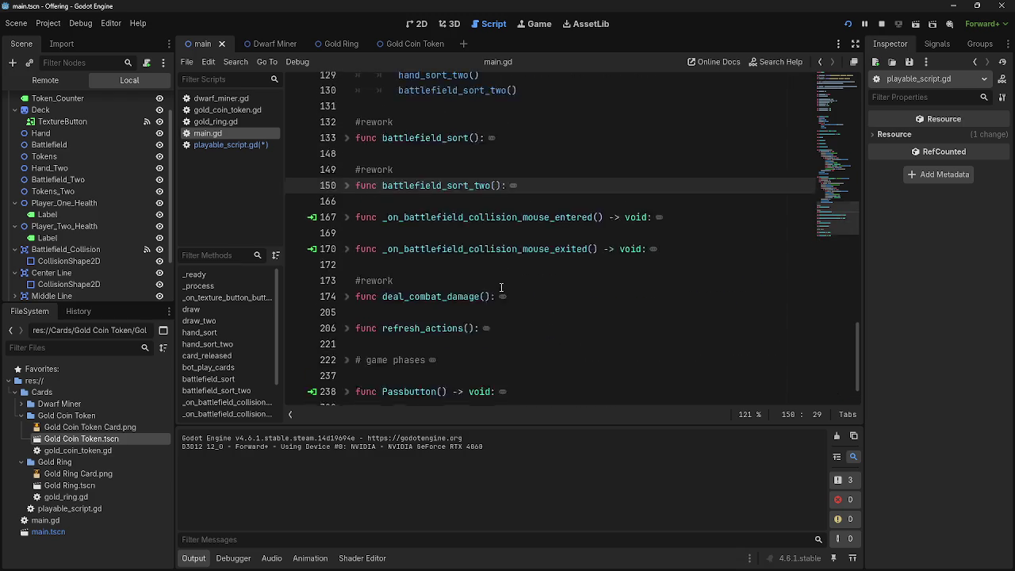
{"action": "scroll", "coordinate": [505, 287], "scroll_direction": "up", "scroll_amount": 10}
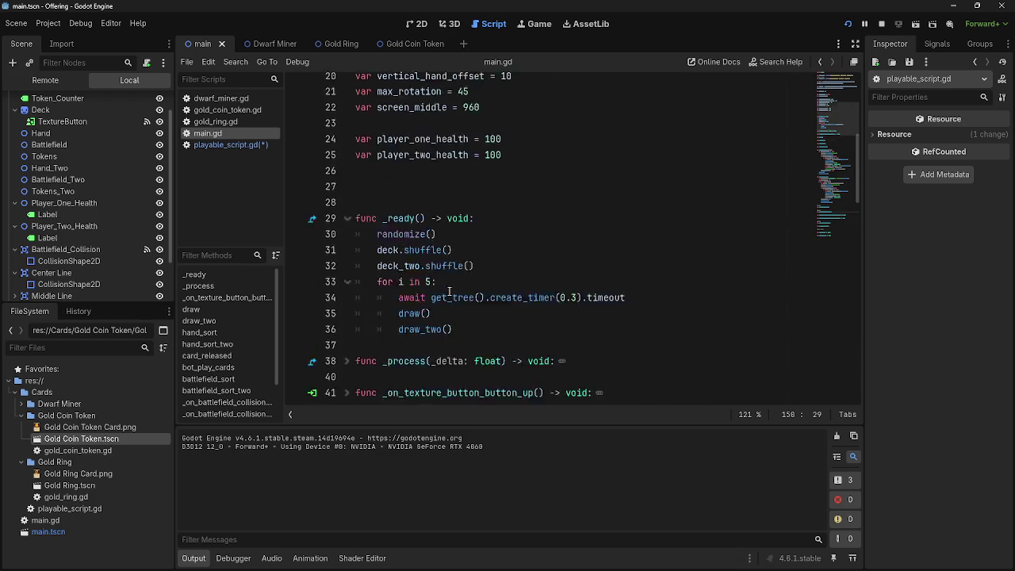
{"action": "scroll", "coordinate": [450, 291], "scroll_direction": "up", "scroll_amount": 2}
{"action": "scroll", "coordinate": [460, 291], "scroll_direction": "down", "scroll_amount": 5}
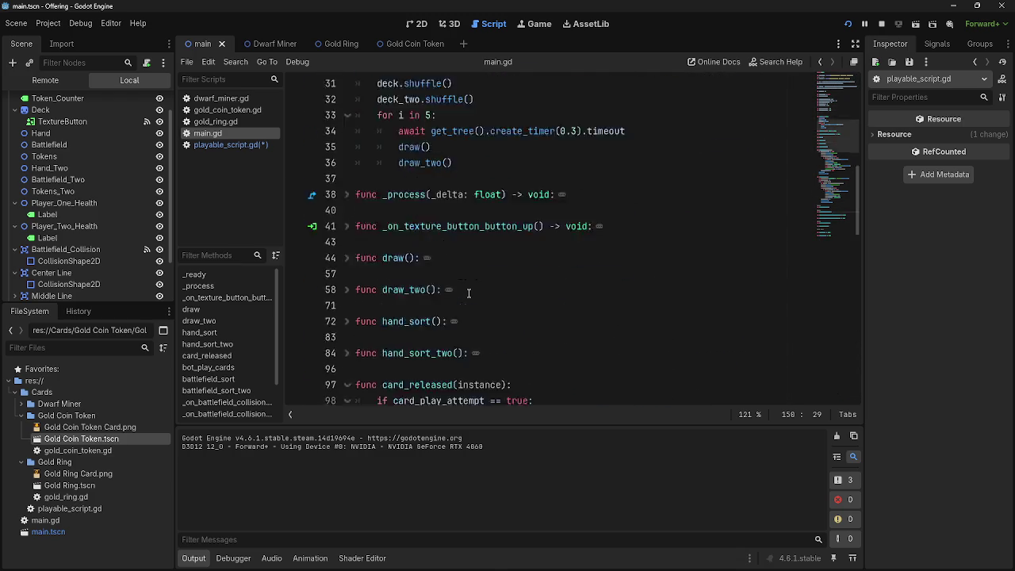
Read the draw function, then select 'instance' on line 99 in card_released
{"action": "left_click", "coordinate": [347, 258]}
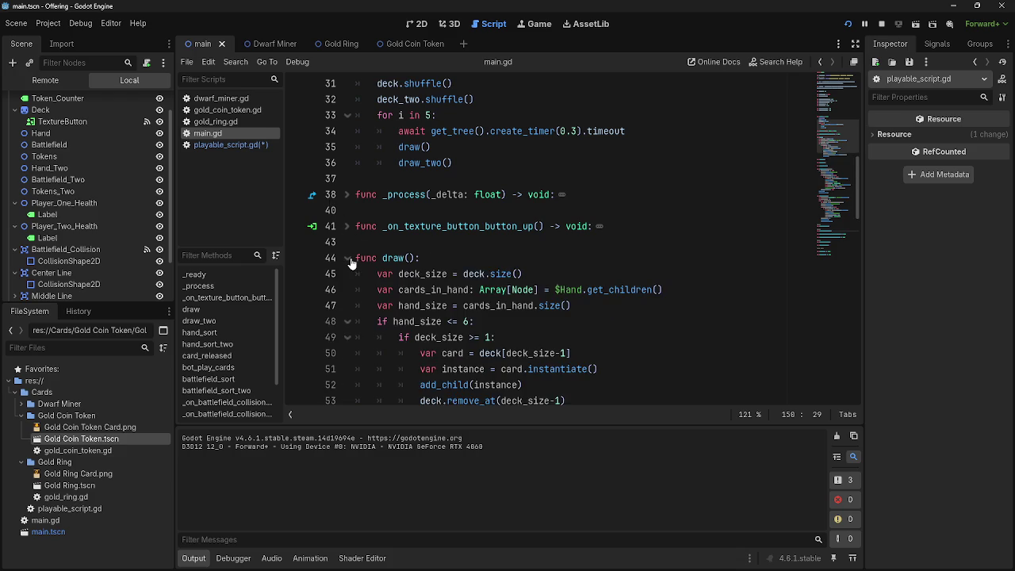
{"action": "scroll", "coordinate": [351, 264], "scroll_direction": "down", "scroll_amount": 1}
{"action": "scroll", "coordinate": [351, 219], "scroll_direction": "down", "scroll_amount": 2}
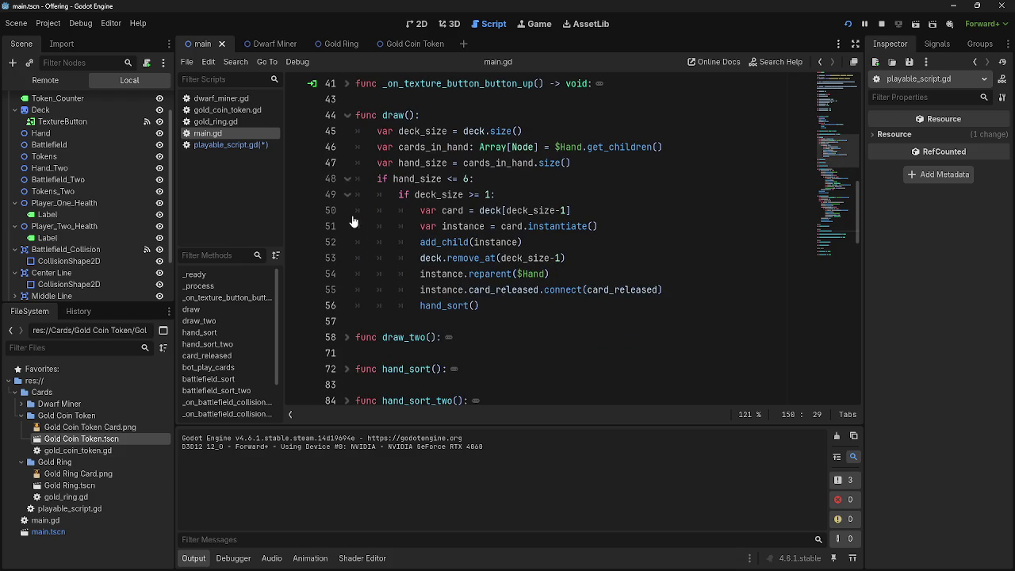
{"action": "left_click", "coordinate": [348, 115]}
{"action": "scroll", "coordinate": [355, 177], "scroll_direction": "down", "scroll_amount": 2}
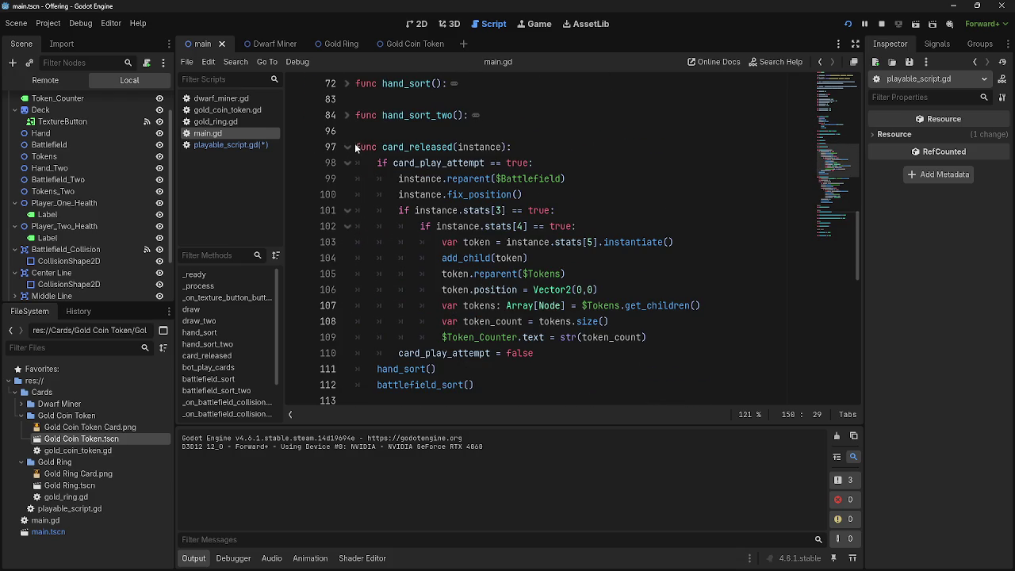
{"action": "left_click", "coordinate": [385, 163]}
{"action": "double_click", "coordinate": [416, 179]}
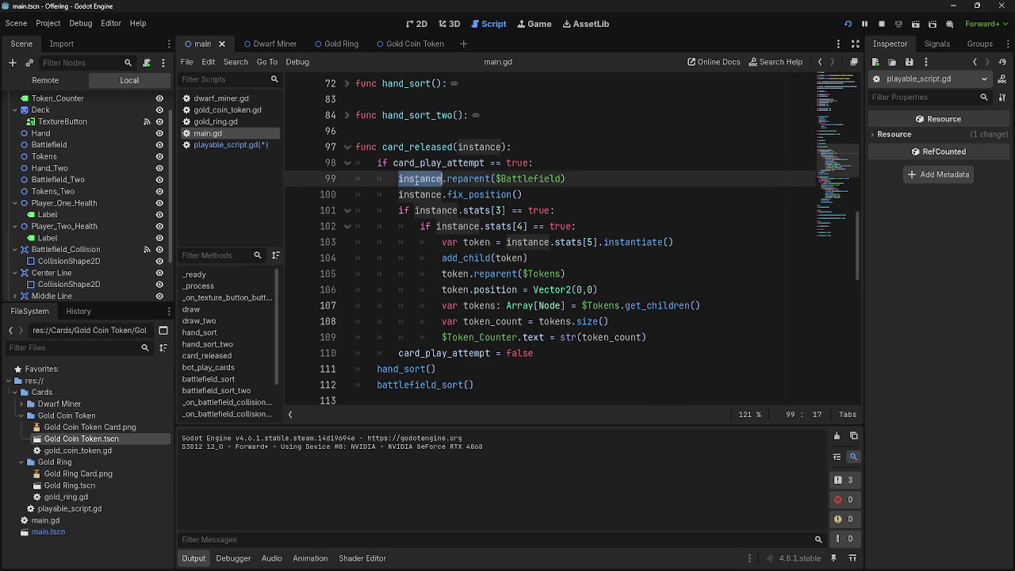
Look through gold_ring.gd, gold_coin_token.gd and playable_script.gd, returning to main.gd line 103
{"action": "left_click", "coordinate": [234, 124]}
{"action": "left_click", "coordinate": [230, 109]}
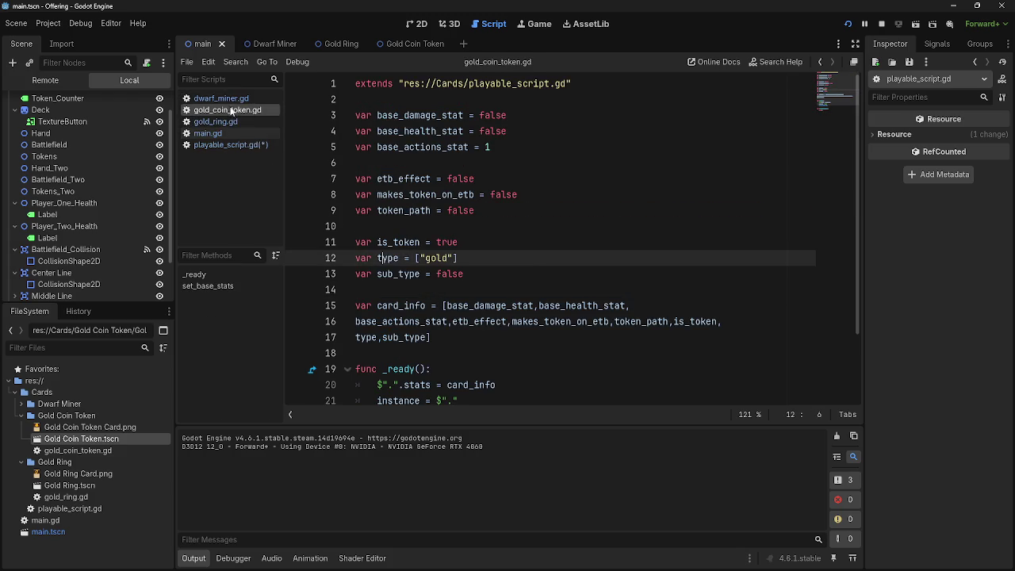
{"action": "left_click", "coordinate": [222, 144]}
{"action": "left_click", "coordinate": [210, 135]}
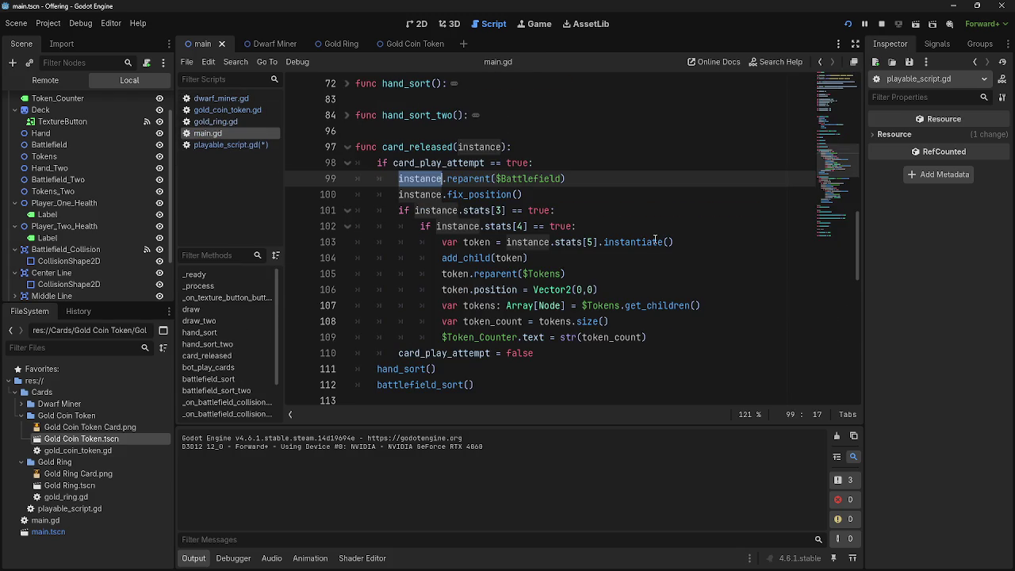
{"action": "left_click", "coordinate": [706, 244]}
{"action": "key", "text": "alt+Tab"}
{"action": "key", "text": "Escape"}
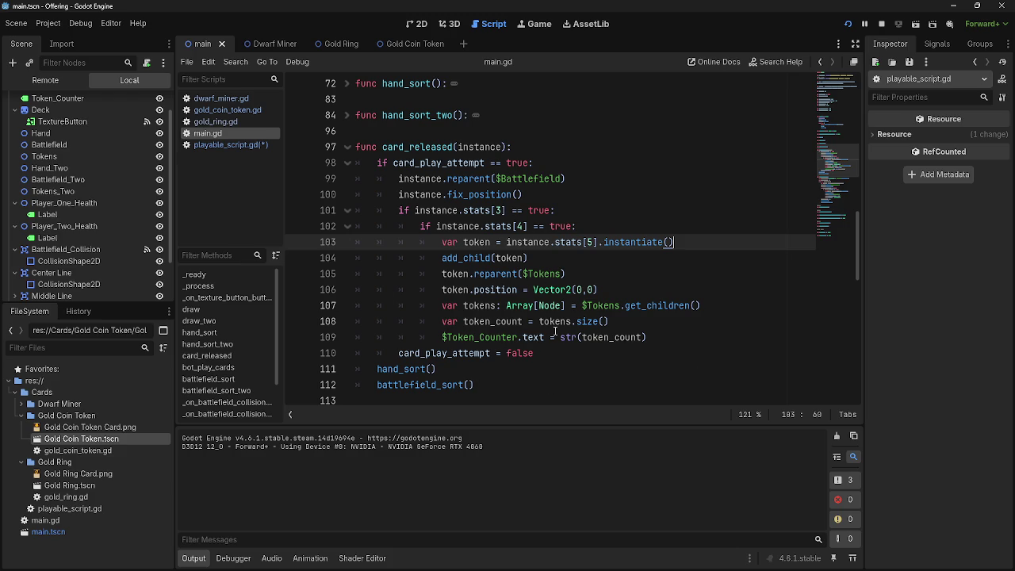
Switch to gold_ring.gd and then to playable_script.gd
{"action": "left_click", "coordinate": [656, 248]}
{"action": "scroll", "coordinate": [376, 231], "scroll_direction": "up", "scroll_amount": 6}
{"action": "scroll", "coordinate": [377, 232], "scroll_direction": "up", "scroll_amount": 1}
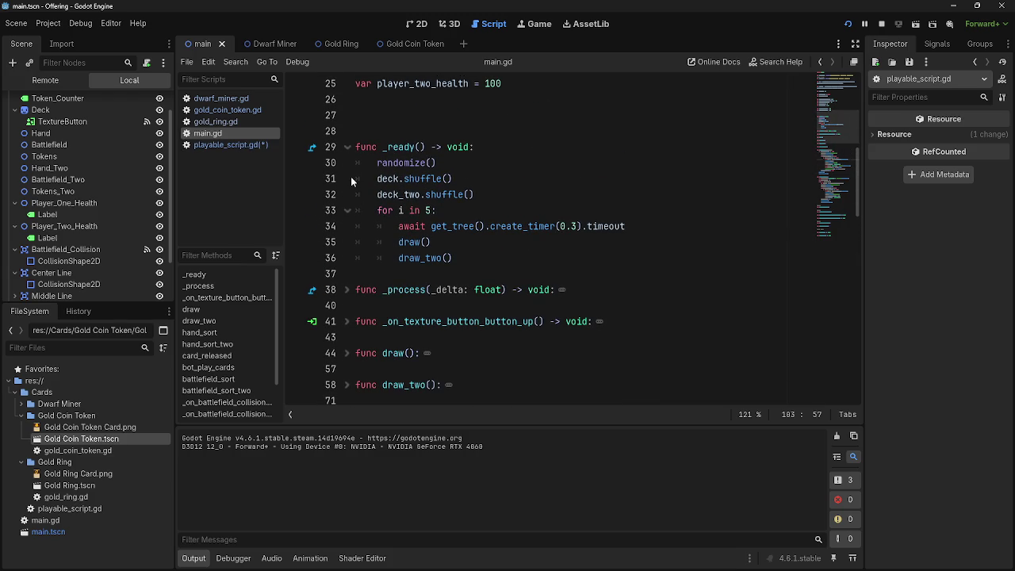
{"action": "left_click", "coordinate": [226, 122]}
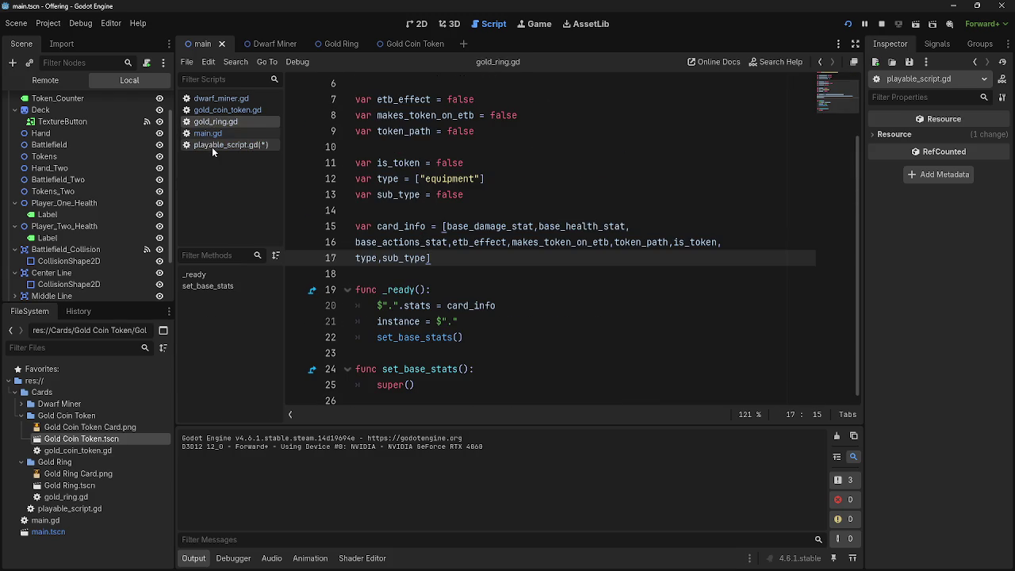
{"action": "left_click", "coordinate": [211, 146]}
{"action": "scroll", "coordinate": [523, 273], "scroll_direction": "down", "scroll_amount": 7}
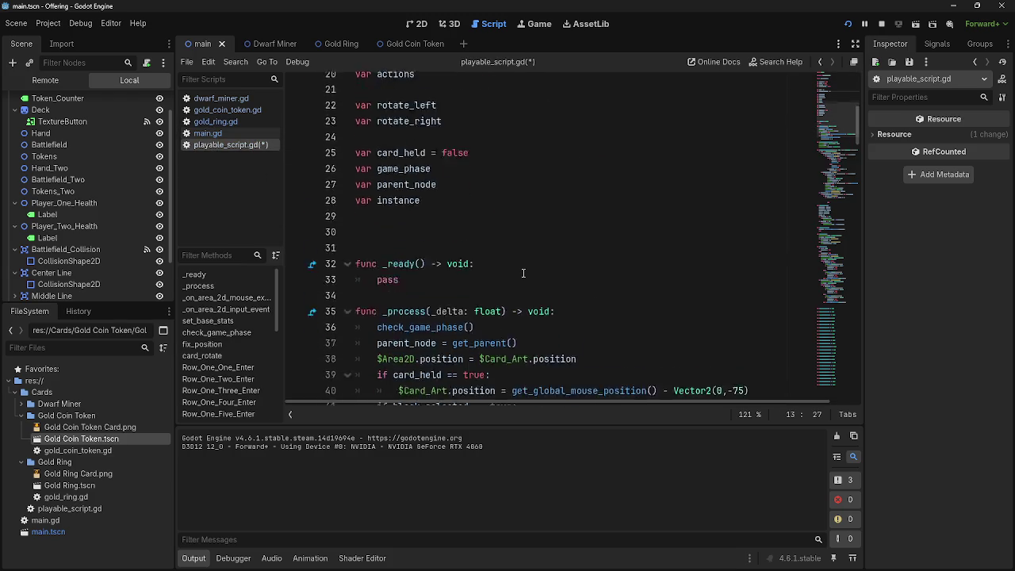
Locate the card_released emit_signal call on line 76 of playable_script.gd
{"action": "scroll", "coordinate": [523, 272], "scroll_direction": "down", "scroll_amount": 4}
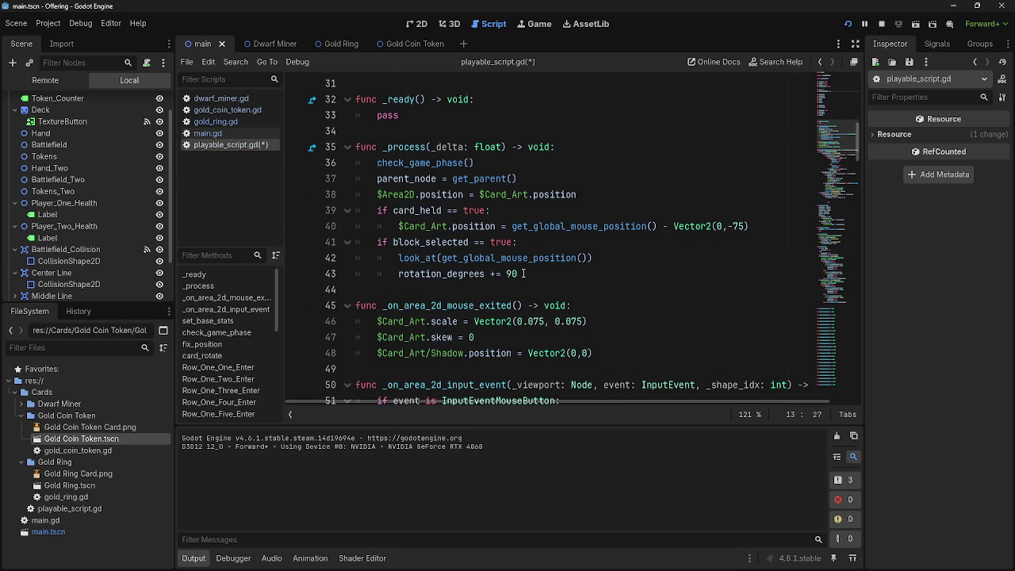
{"action": "scroll", "coordinate": [523, 273], "scroll_direction": "down", "scroll_amount": 5}
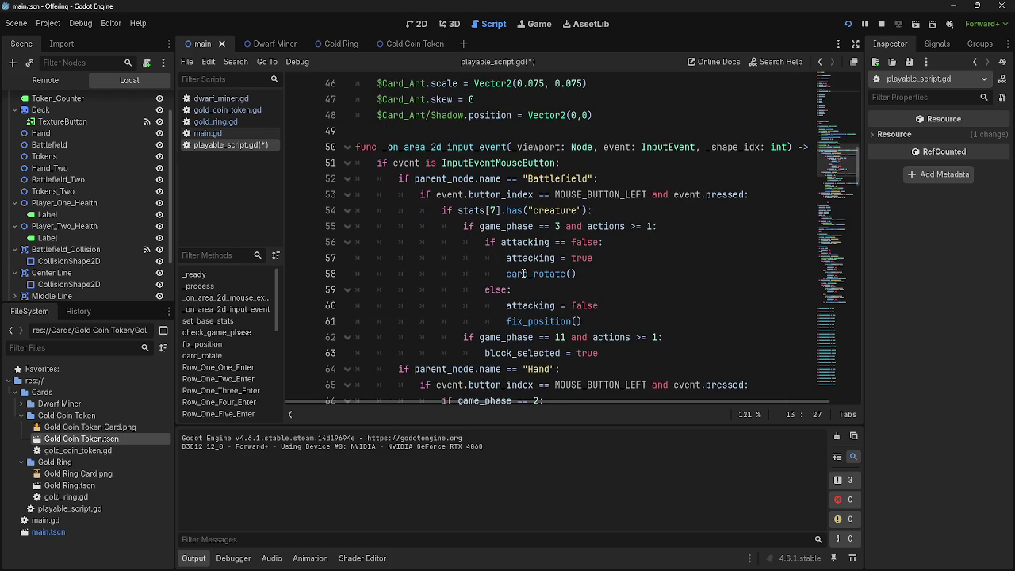
{"action": "scroll", "coordinate": [523, 272], "scroll_direction": "down", "scroll_amount": 3}
{"action": "scroll", "coordinate": [523, 273], "scroll_direction": "up", "scroll_amount": 2}
{"action": "scroll", "coordinate": [523, 273], "scroll_direction": "down", "scroll_amount": 3}
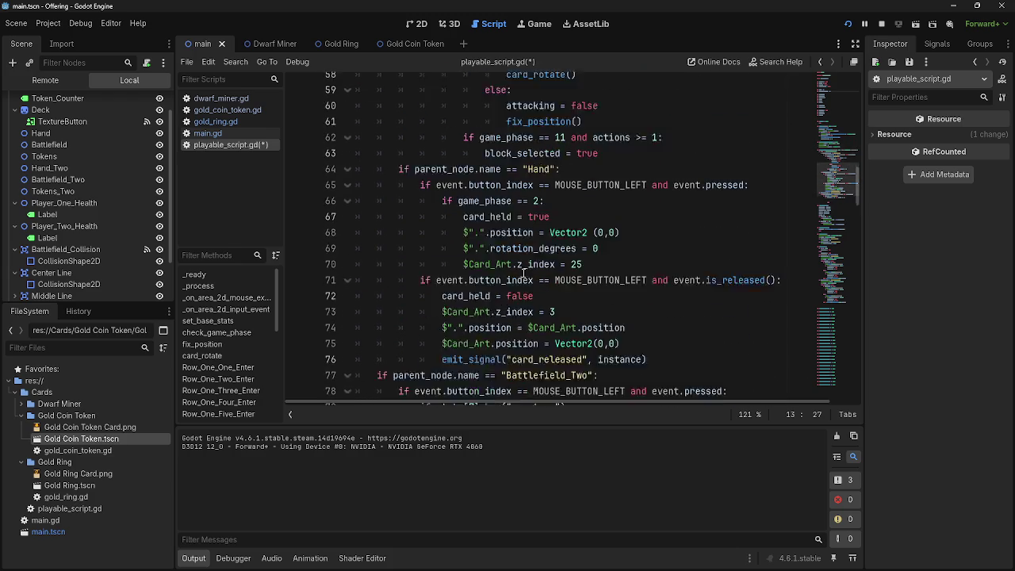
{"action": "scroll", "coordinate": [523, 273], "scroll_direction": "down", "scroll_amount": 2}
{"action": "double_click", "coordinate": [480, 275]}
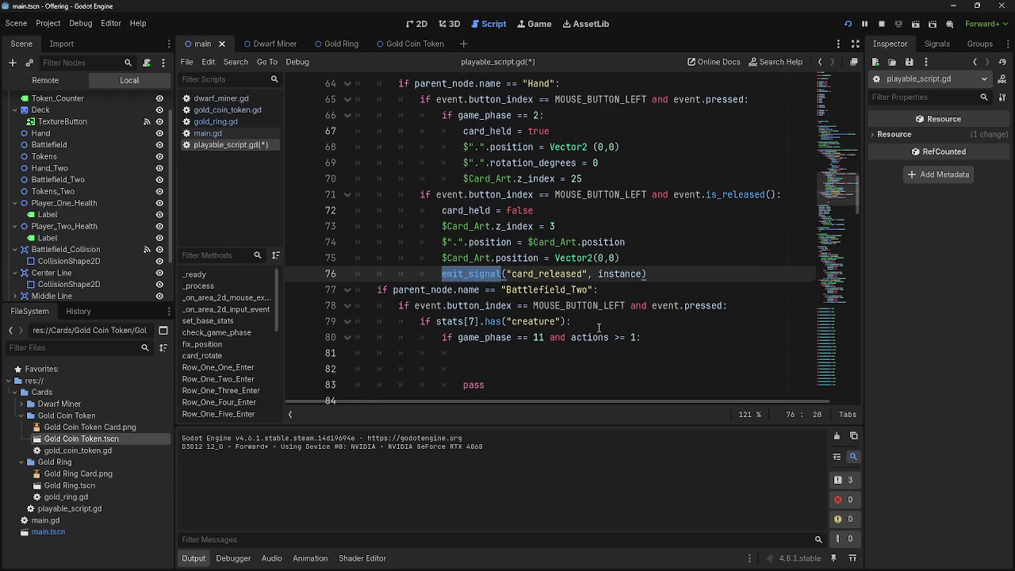
Insert an empty line 6 below the card_released() signal declaration
{"action": "scroll", "coordinate": [598, 328], "scroll_direction": "up", "scroll_amount": 5}
{"action": "scroll", "coordinate": [587, 324], "scroll_direction": "up", "scroll_amount": 12}
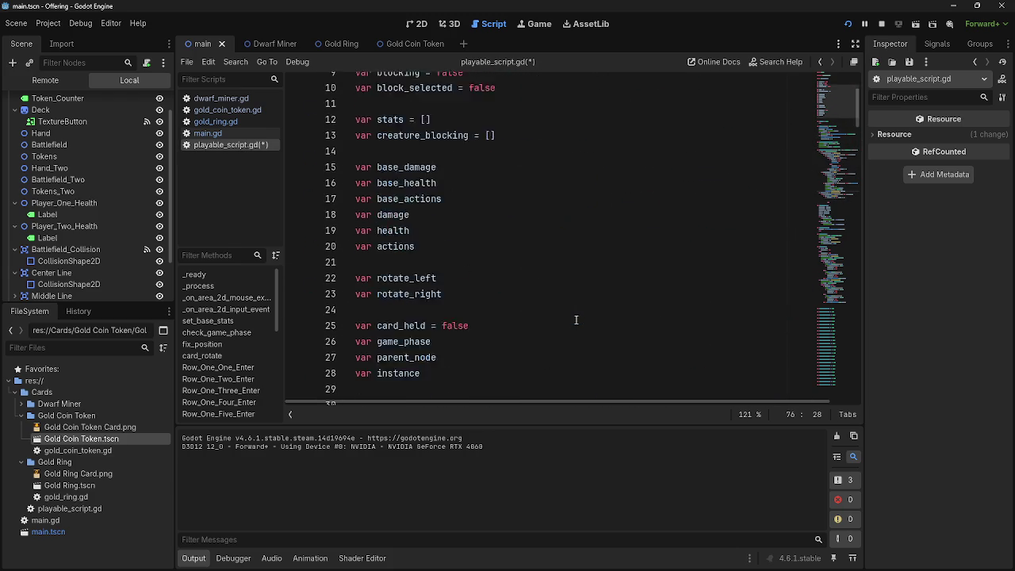
{"action": "scroll", "coordinate": [577, 320], "scroll_direction": "up", "scroll_amount": 3}
{"action": "left_click", "coordinate": [541, 147]}
{"action": "key", "text": "Return"}
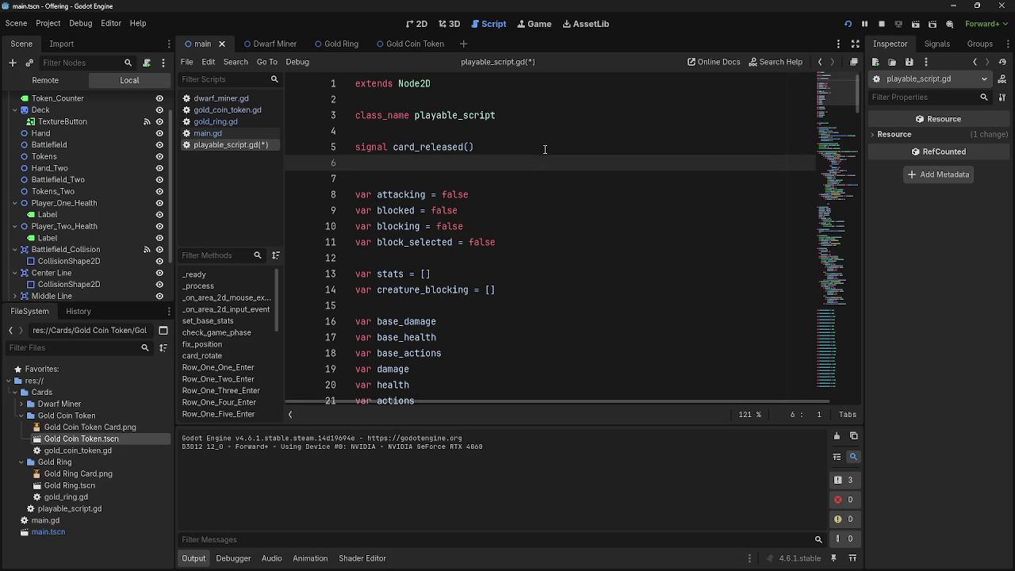
Declare signal card_blocked() on line 6, directly below card_released()
{"action": "type", "text": "sign"}
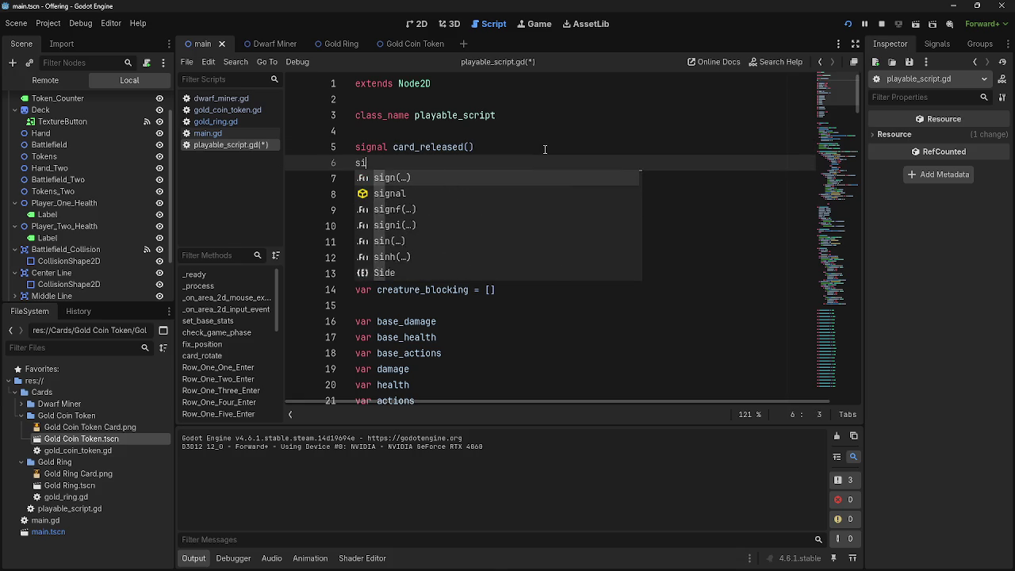
{"action": "type", "text": "al card_blo"}
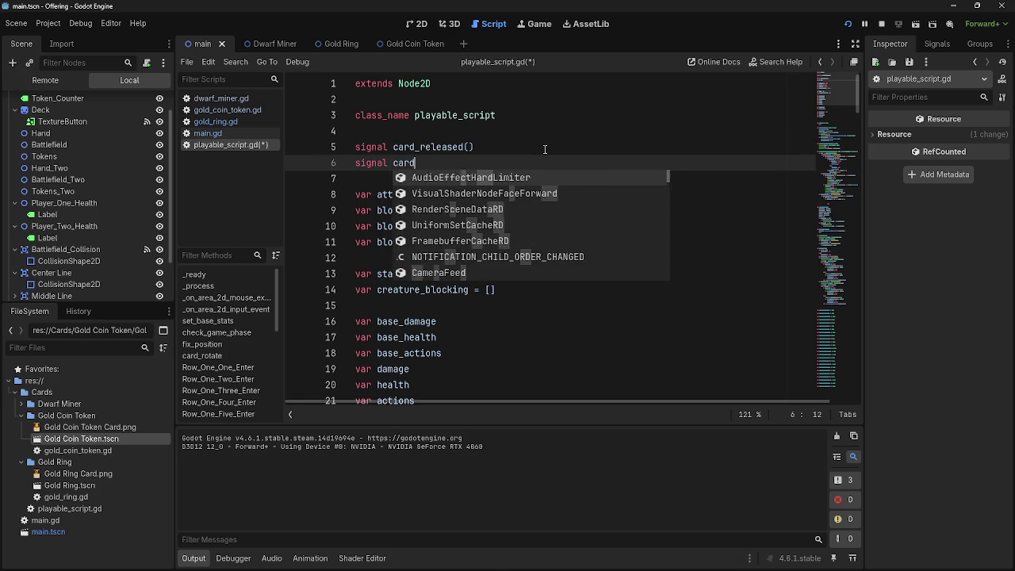
{"action": "type", "text": "cked"}
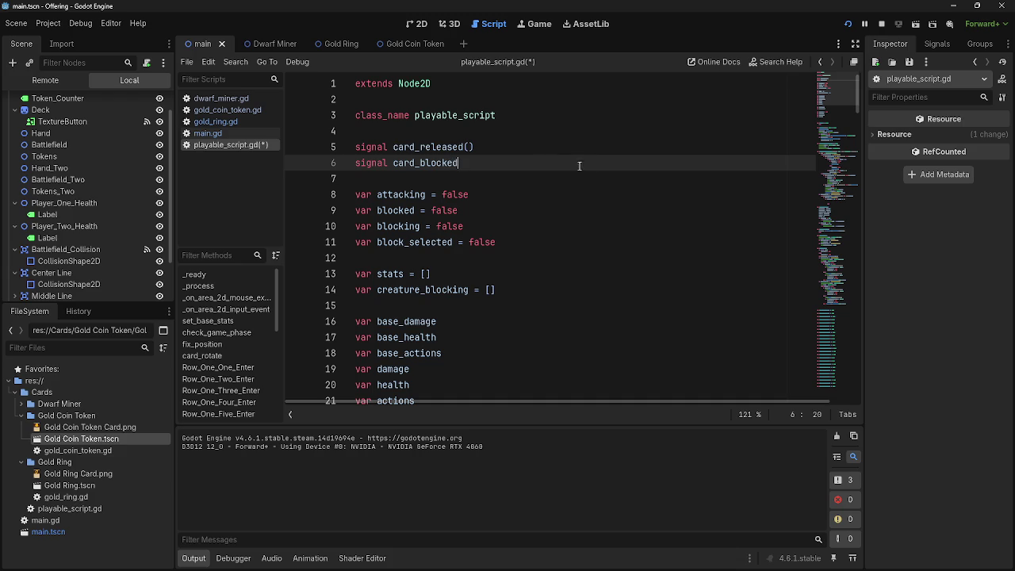
{"action": "type", "text": "()"}
{"action": "left_click", "coordinate": [579, 189]}
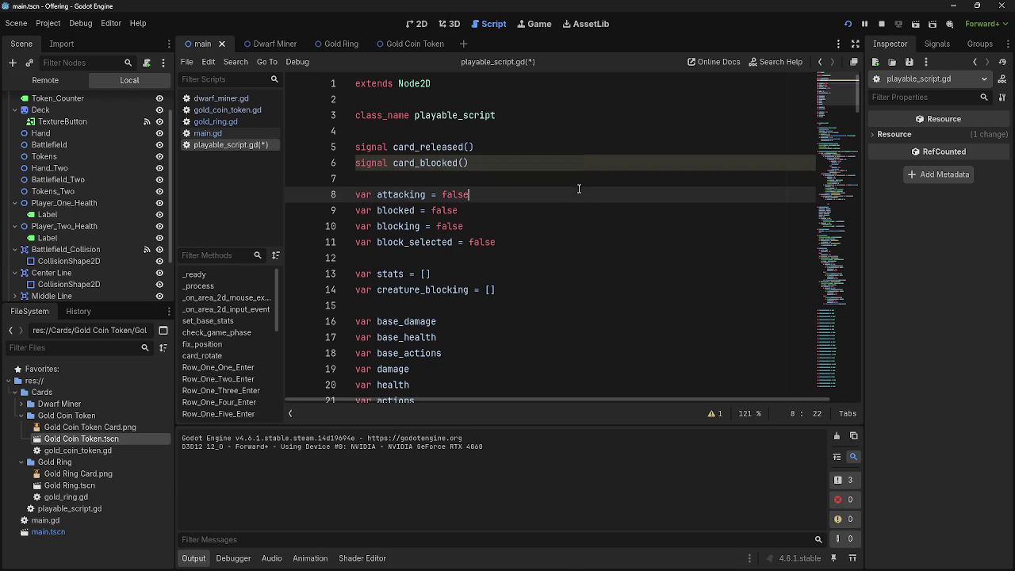
{"action": "double_click", "coordinate": [433, 162]}
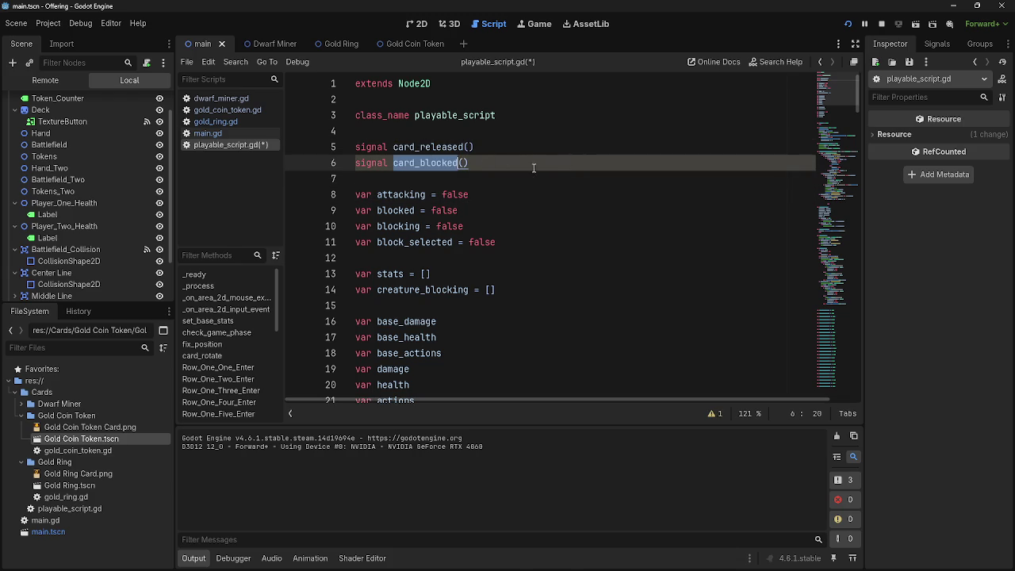
{"action": "left_click", "coordinate": [544, 168]}
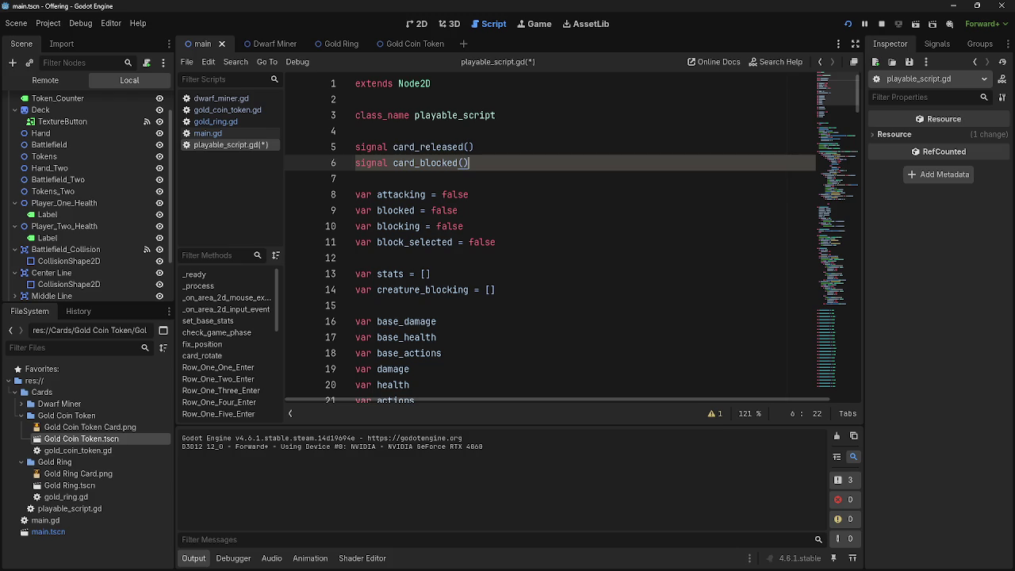
{"action": "left_click", "coordinate": [614, 264]}
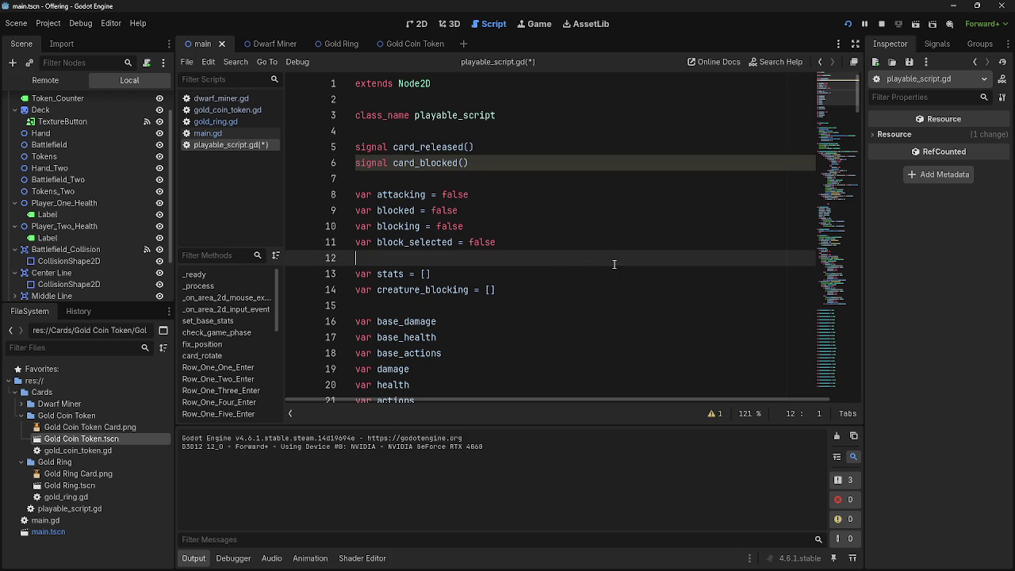
{"action": "scroll", "coordinate": [596, 258], "scroll_direction": "down", "scroll_amount": 15}
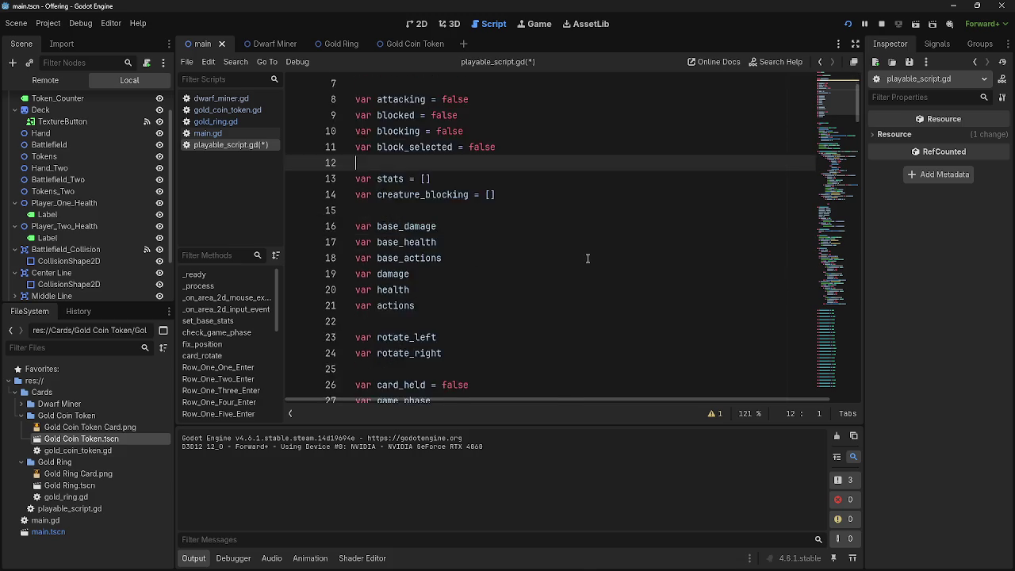
On line 82, type emit_signal(card_blocked using autocomplete for the signal name
{"action": "scroll", "coordinate": [585, 259], "scroll_direction": "down", "scroll_amount": 8}
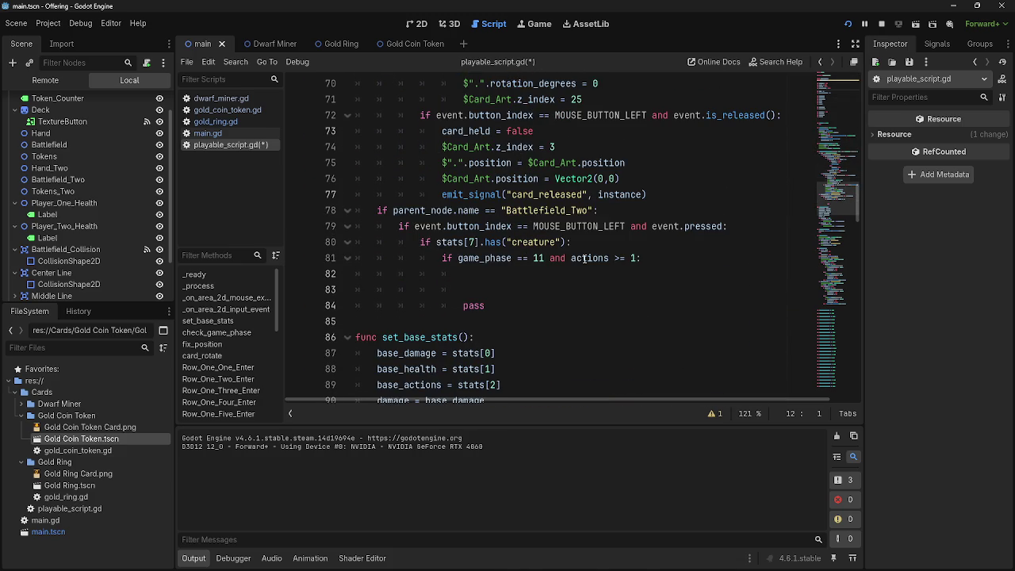
{"action": "scroll", "coordinate": [585, 259], "scroll_direction": "up", "scroll_amount": 1}
{"action": "scroll", "coordinate": [668, 274], "scroll_direction": "down", "scroll_amount": 1}
{"action": "left_click", "coordinate": [615, 270]}
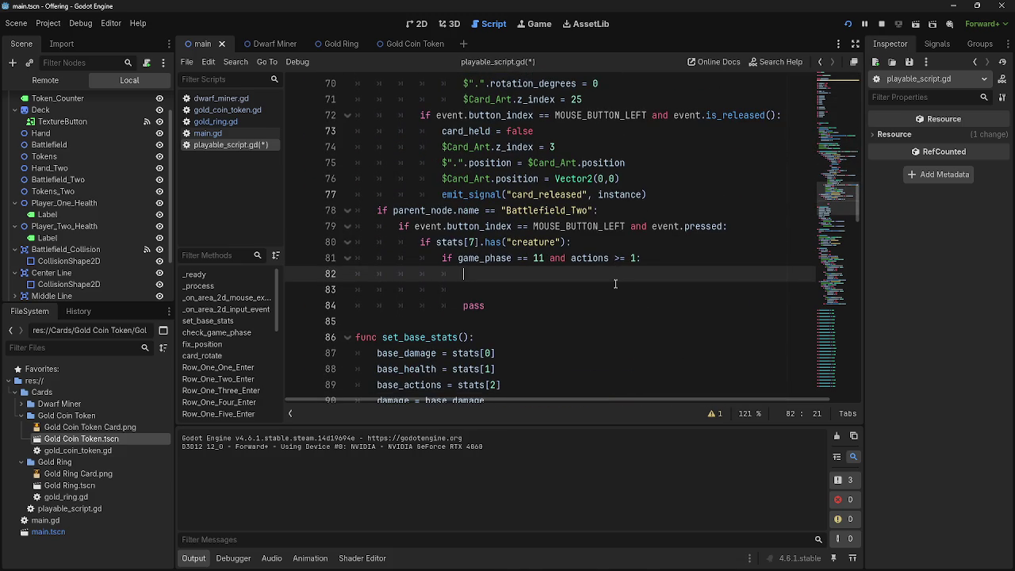
{"action": "type", "text": "emit_signal("}
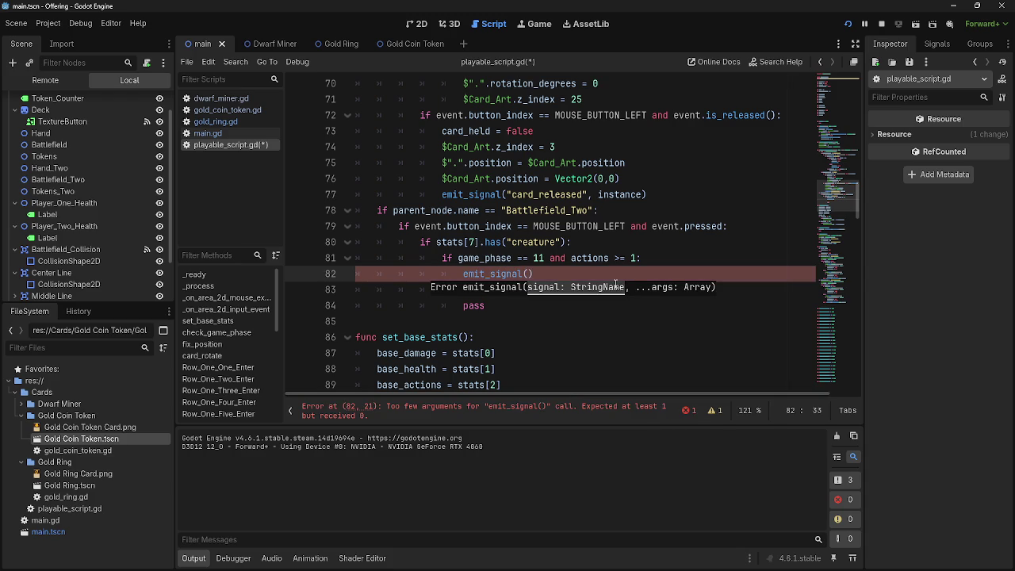
{"action": "scroll", "coordinate": [617, 278], "scroll_direction": "up", "scroll_amount": 20}
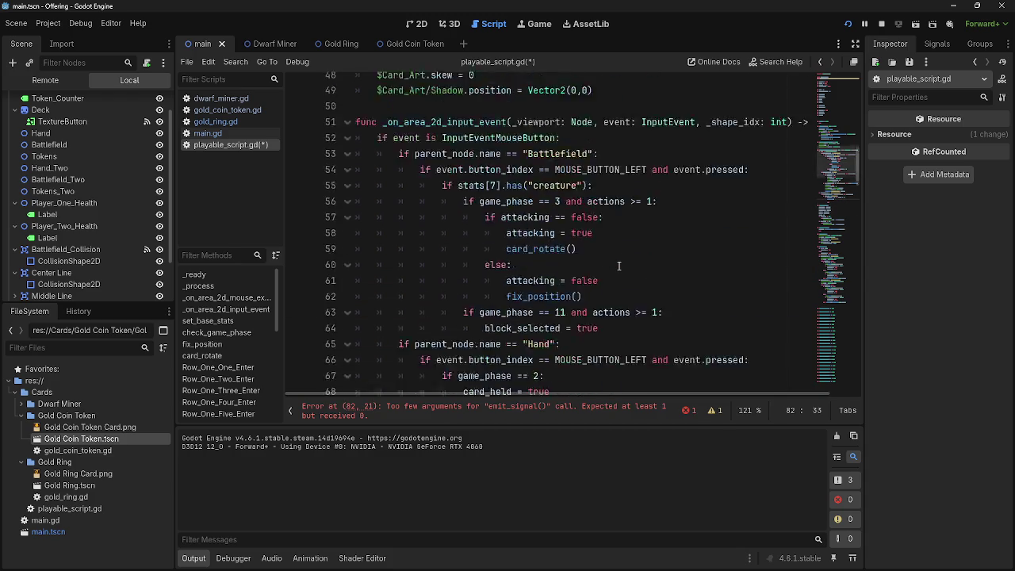
{"action": "scroll", "coordinate": [619, 265], "scroll_direction": "down", "scroll_amount": 20}
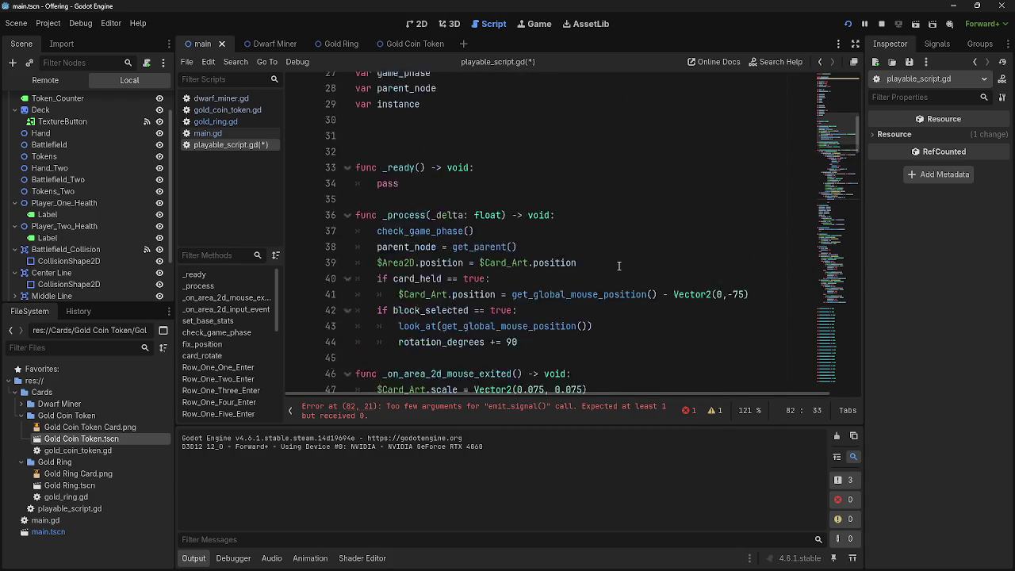
{"action": "type", "text": "card_blc"}
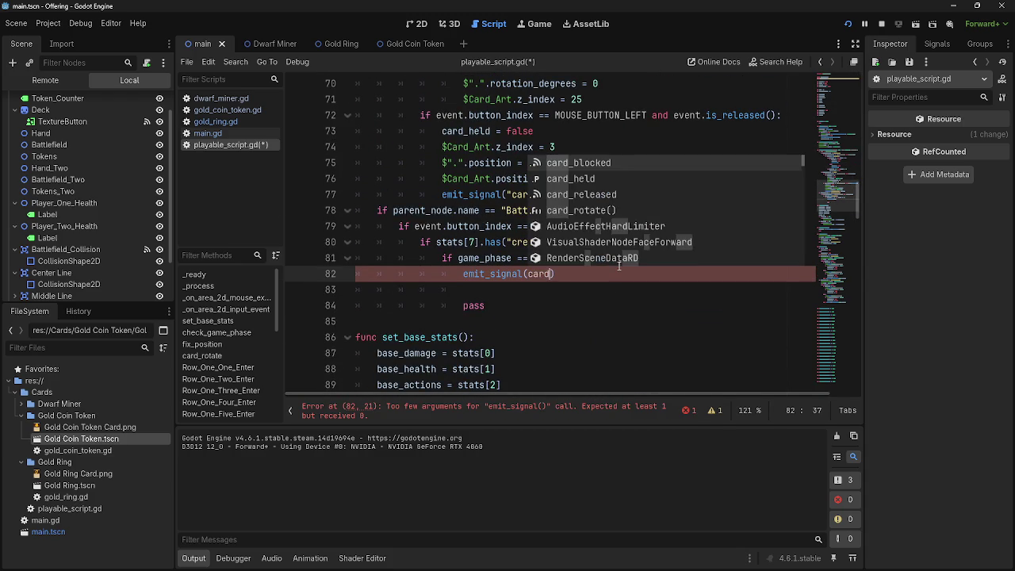
{"action": "key", "text": "BackSpace"}
{"action": "type", "text": "ocked"}
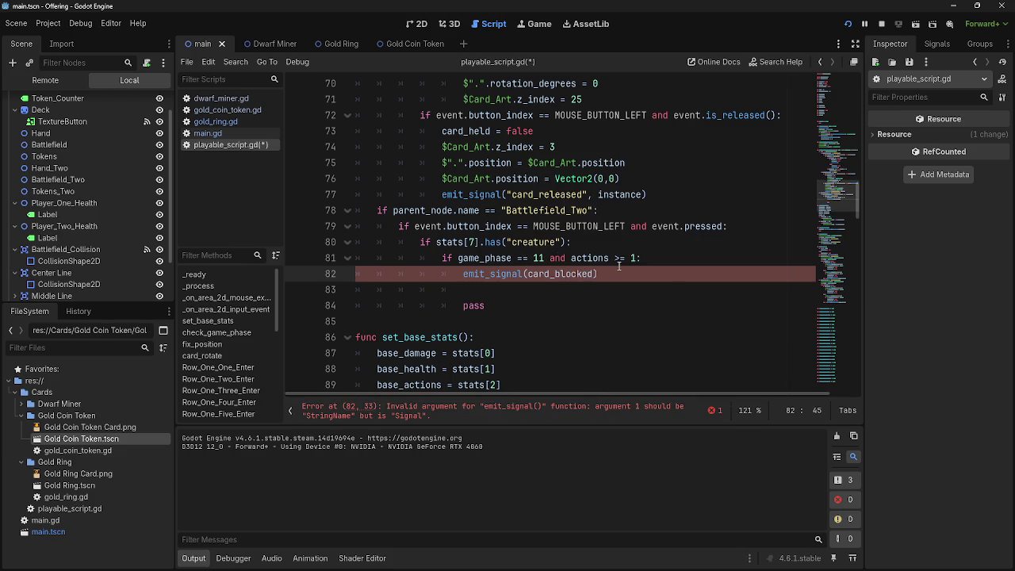
Quote the signal name and add instance, giving emit_signal("card_blocked", instance)
{"action": "key", "text": "ctrl+Left"}
{"action": "key", "text": "ctrl+Left"}
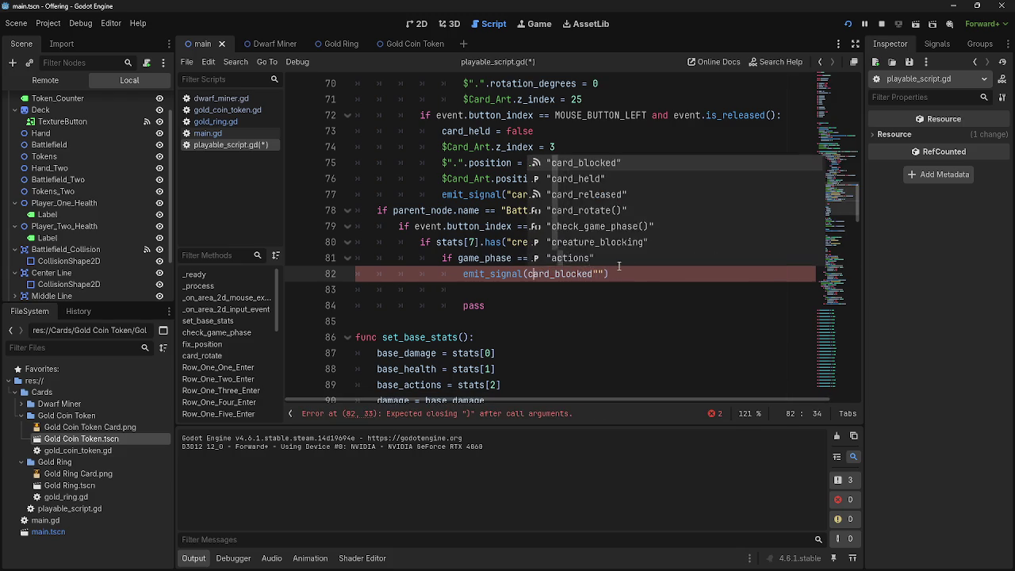
{"action": "type", "text": "\""}
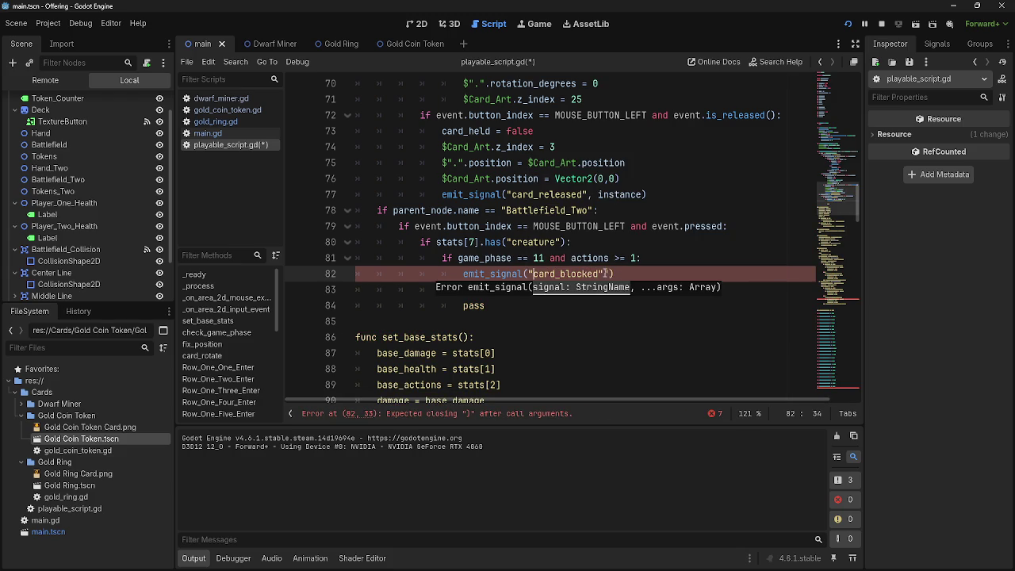
{"action": "left_click", "coordinate": [607, 274]}
{"action": "key", "text": "BackSpace"}
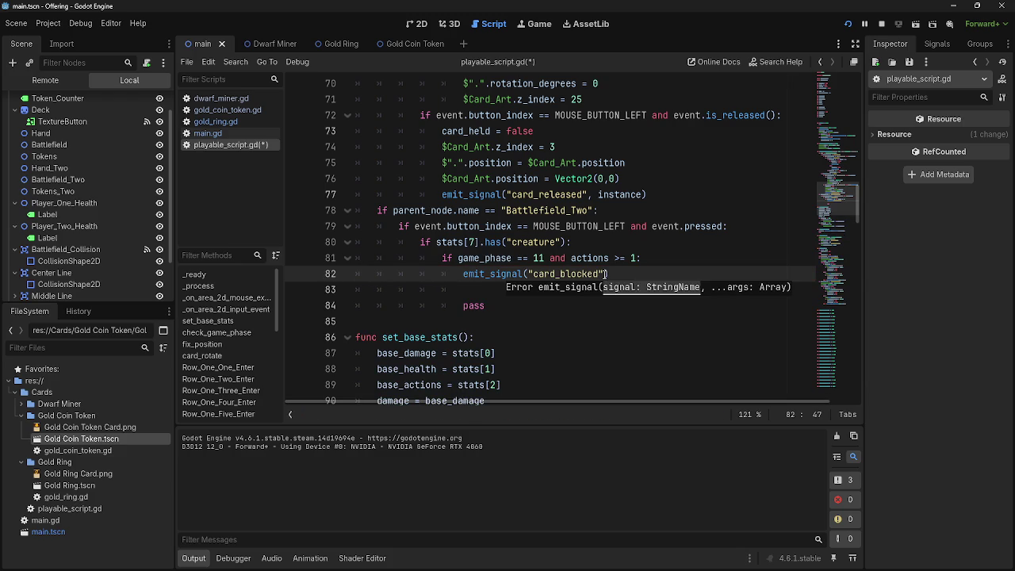
{"action": "type", "text": ","}
{"action": "scroll", "coordinate": [678, 244], "scroll_direction": "up", "scroll_amount": 3}
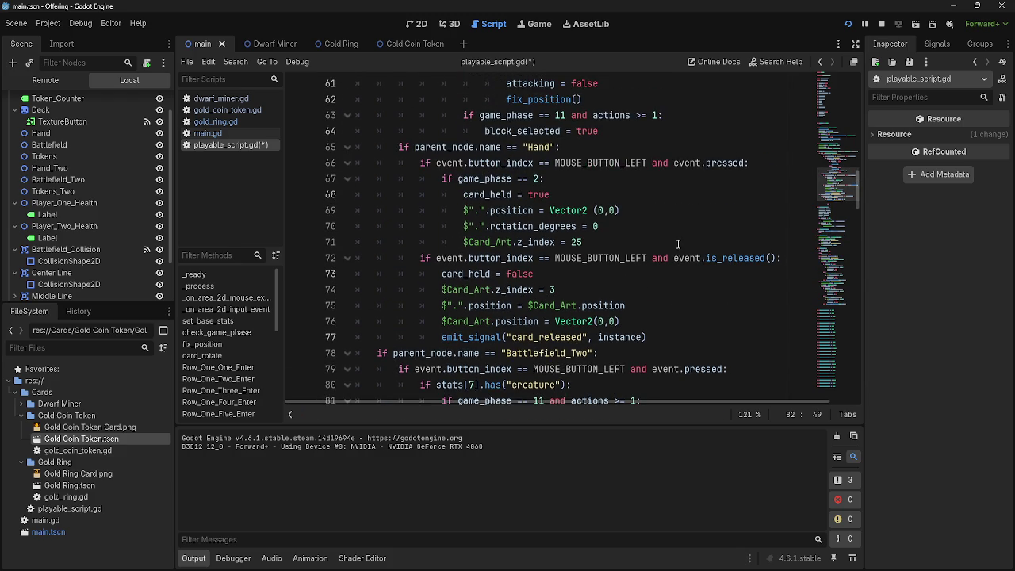
{"action": "scroll", "coordinate": [677, 243], "scroll_direction": "down", "scroll_amount": 2}
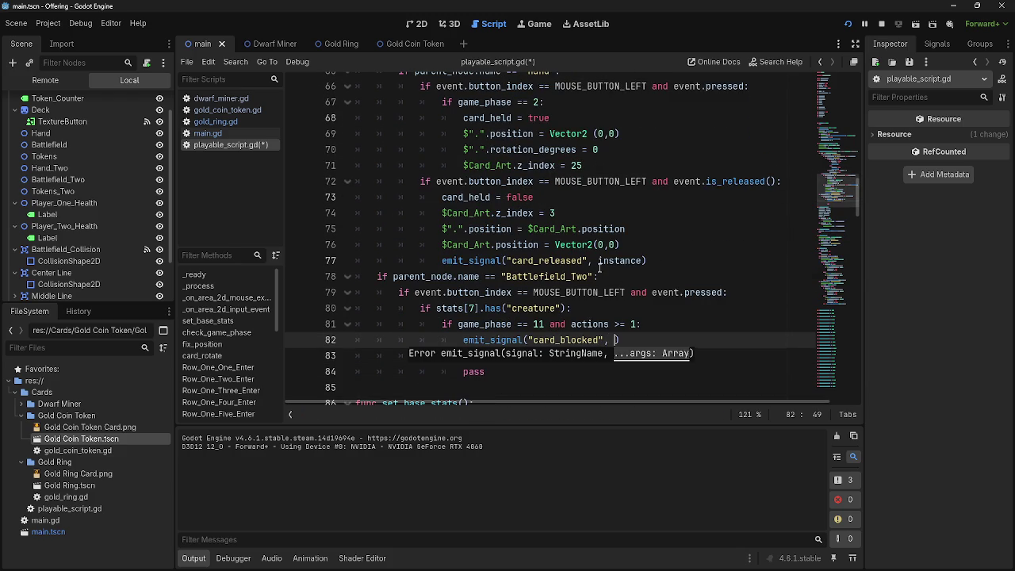
{"action": "type", "text": "instance"}
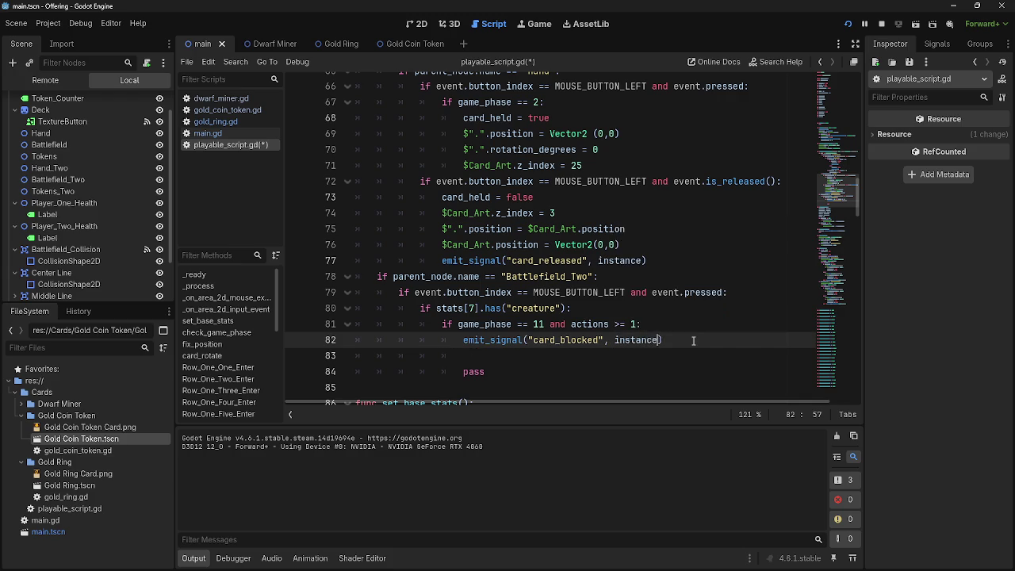
{"action": "type", "text": ")"}
{"action": "scroll", "coordinate": [634, 318], "scroll_direction": "up", "scroll_amount": 20}
{"action": "scroll", "coordinate": [583, 306], "scroll_direction": "up", "scroll_amount": 2}
{"action": "scroll", "coordinate": [582, 307], "scroll_direction": "down", "scroll_amount": 1}
{"action": "scroll", "coordinate": [582, 306], "scroll_direction": "down", "scroll_amount": 9}
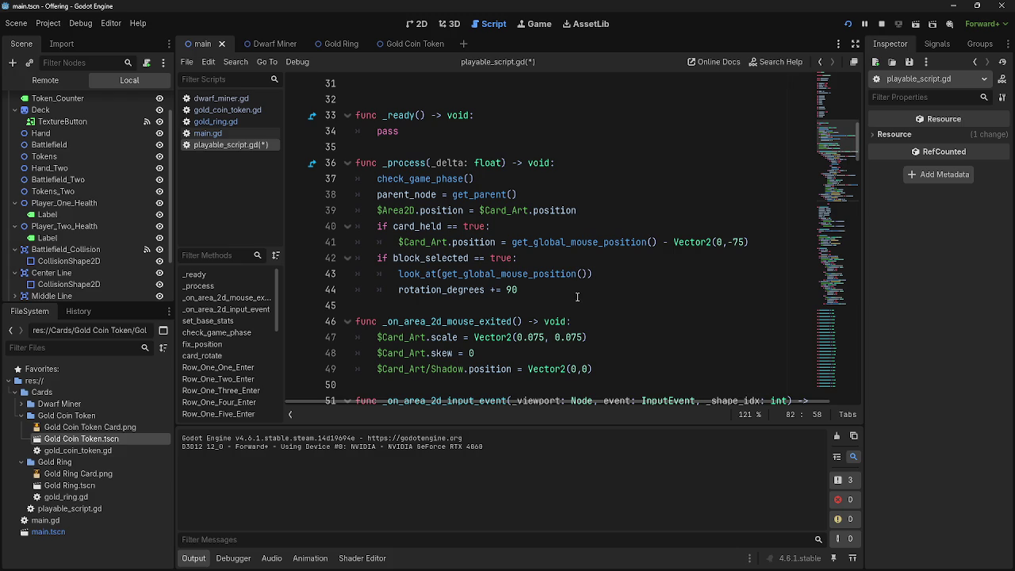
Highlight every use of instance and check its declaration on line 29
{"action": "scroll", "coordinate": [576, 288], "scroll_direction": "down", "scroll_amount": 11}
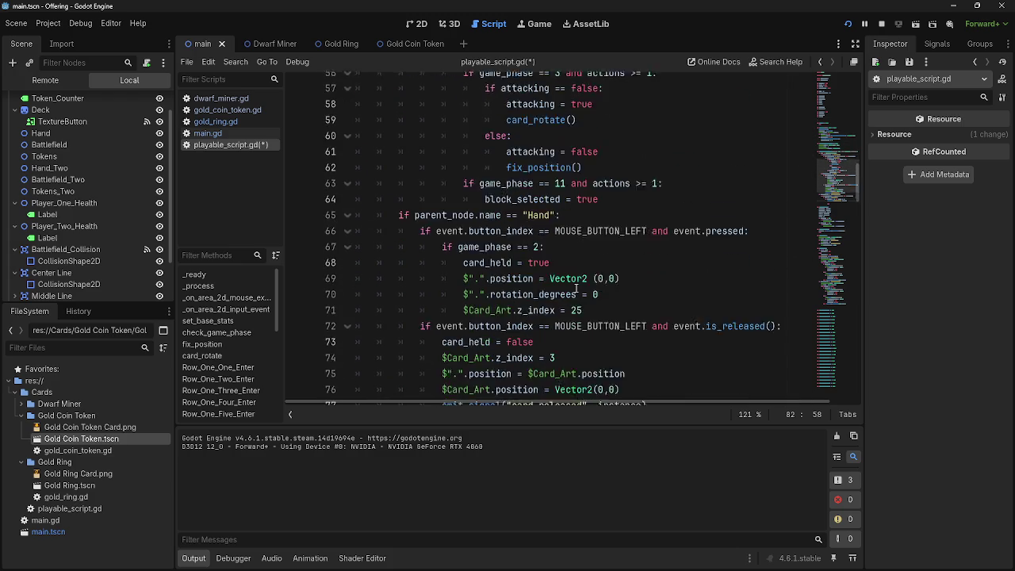
{"action": "double_click", "coordinate": [634, 369]}
{"action": "scroll", "coordinate": [650, 365], "scroll_direction": "up", "scroll_amount": 15}
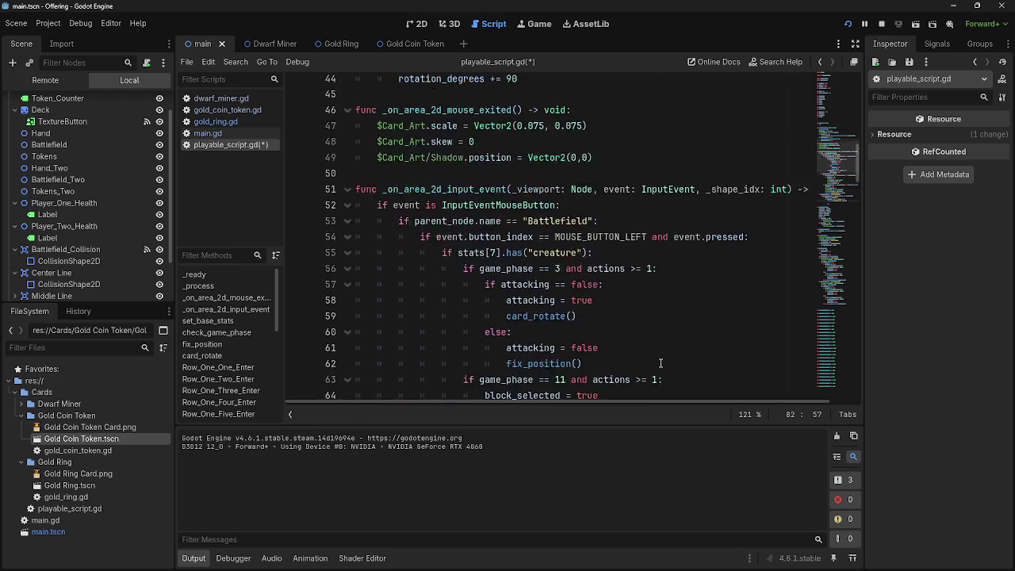
{"action": "scroll", "coordinate": [659, 363], "scroll_direction": "up", "scroll_amount": 6}
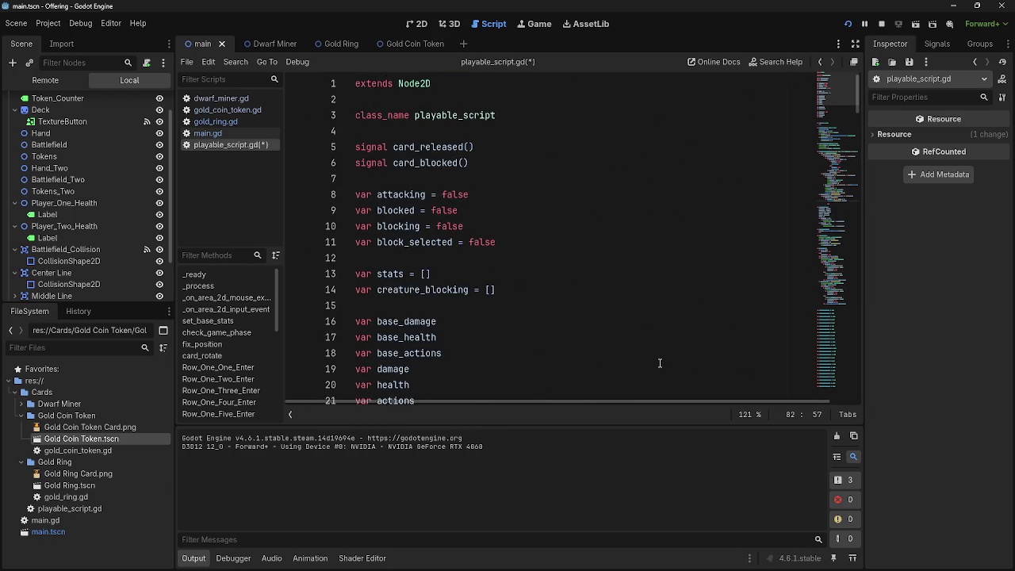
{"action": "scroll", "coordinate": [659, 363], "scroll_direction": "down", "scroll_amount": 7}
{"action": "scroll", "coordinate": [658, 363], "scroll_direction": "down", "scroll_amount": 4}
{"action": "scroll", "coordinate": [659, 363], "scroll_direction": "up", "scroll_amount": 3}
{"action": "left_click", "coordinate": [419, 147]}
{"action": "left_click", "coordinate": [419, 147]}
Compare with the card_released emit on line 77, then switch to main.gd
{"action": "scroll", "coordinate": [593, 359], "scroll_direction": "down", "scroll_amount": 7}
{"action": "scroll", "coordinate": [593, 359], "scroll_direction": "up", "scroll_amount": 4}
{"action": "scroll", "coordinate": [594, 360], "scroll_direction": "down", "scroll_amount": 14}
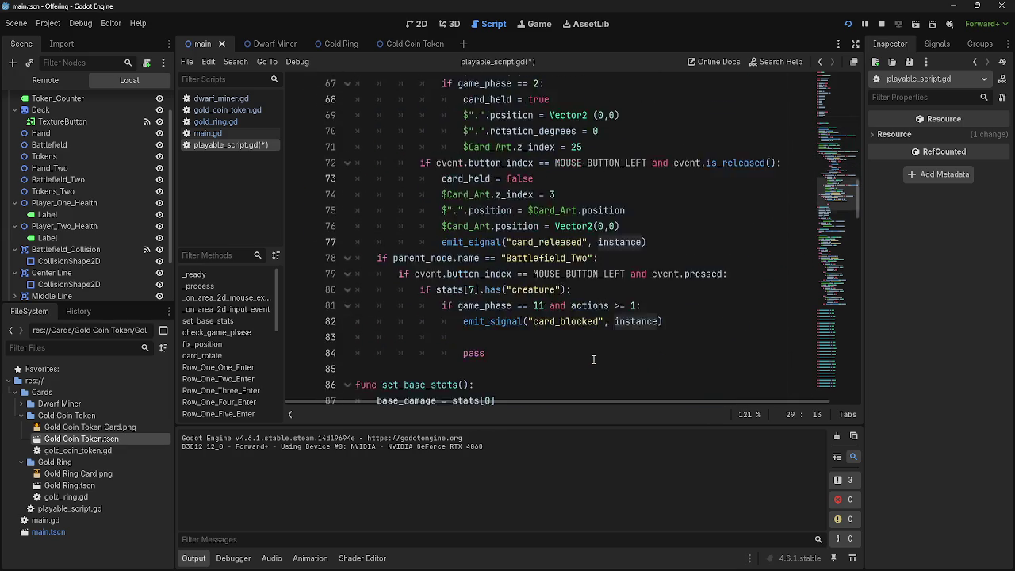
{"action": "scroll", "coordinate": [594, 360], "scroll_direction": "down", "scroll_amount": 17}
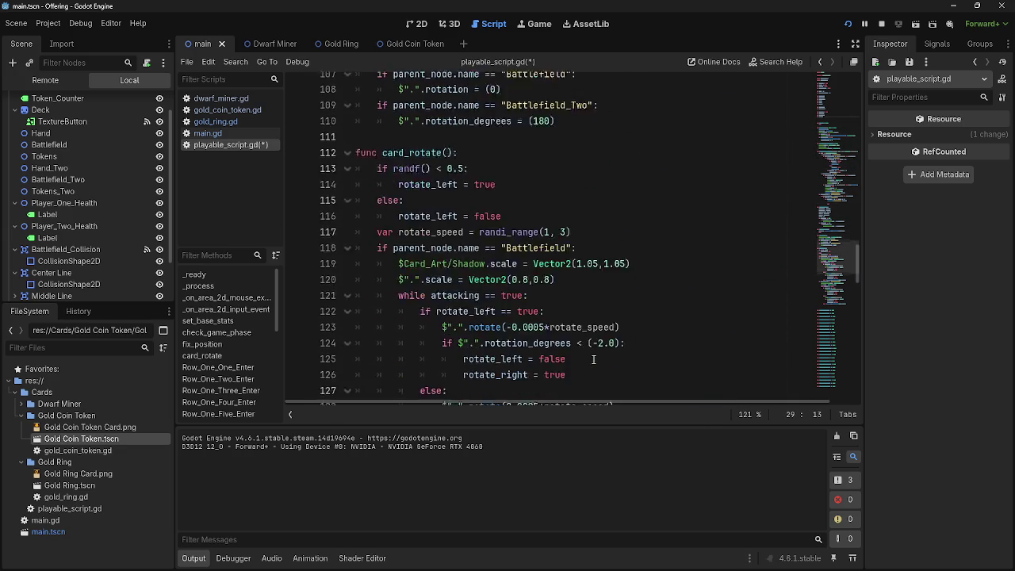
{"action": "scroll", "coordinate": [593, 359], "scroll_direction": "up", "scroll_amount": 20}
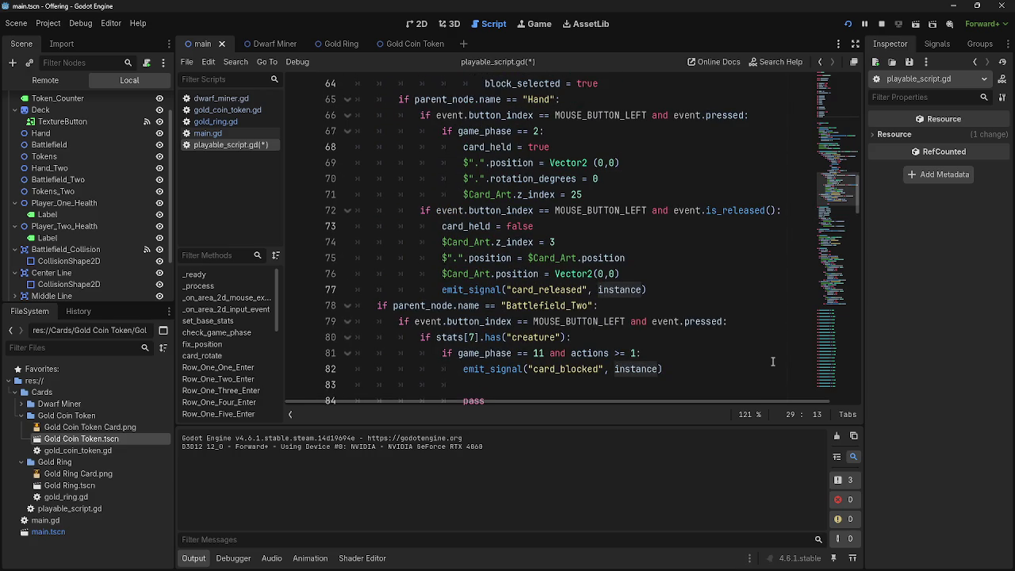
{"action": "left_click", "coordinate": [746, 295]}
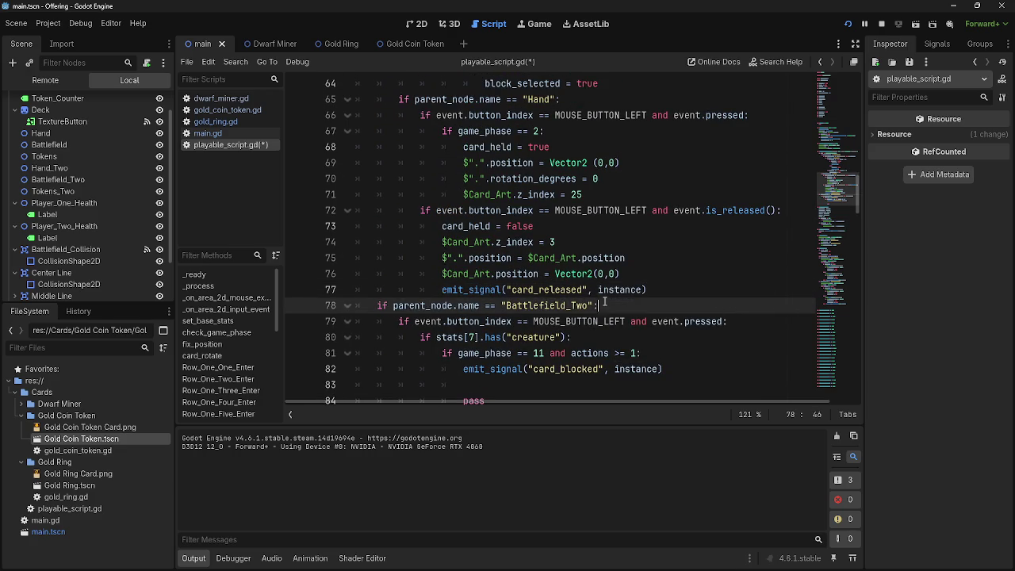
{"action": "scroll", "coordinate": [633, 336], "scroll_direction": "up", "scroll_amount": 7}
{"action": "scroll", "coordinate": [633, 336], "scroll_direction": "up", "scroll_amount": 14}
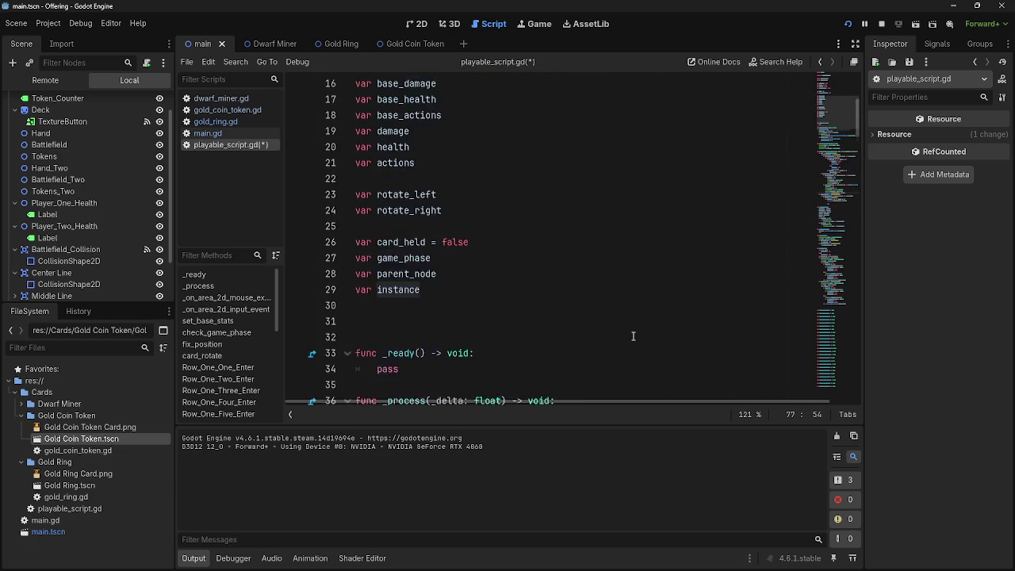
{"action": "scroll", "coordinate": [633, 336], "scroll_direction": "down", "scroll_amount": 20}
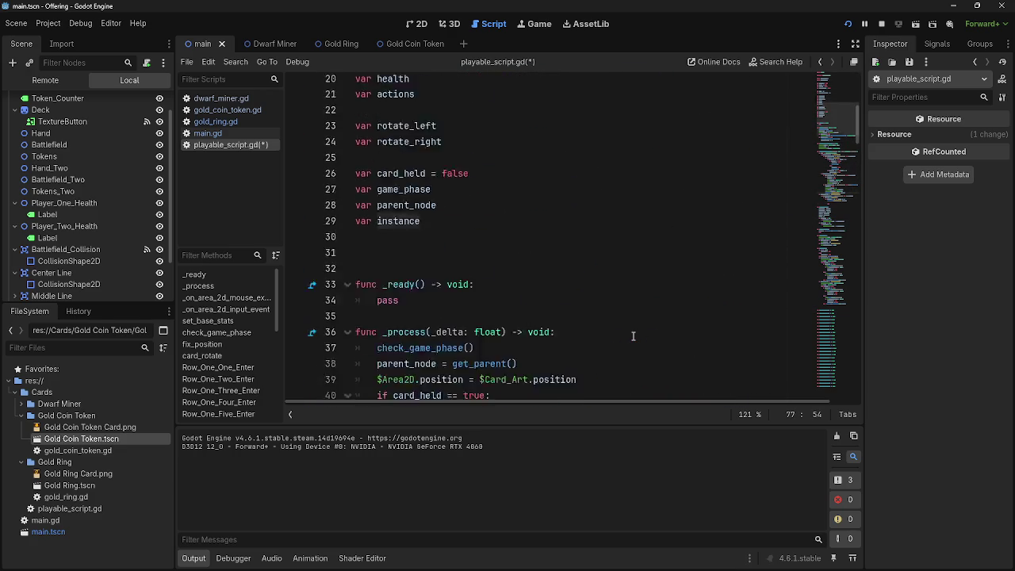
{"action": "left_click", "coordinate": [207, 132]}
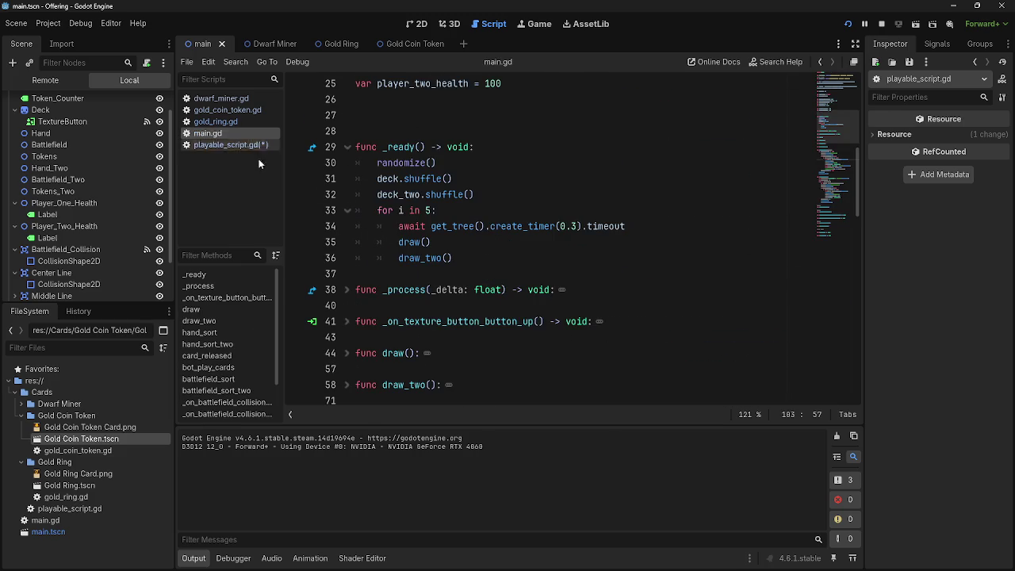
Save playable_script.gd, then collapse main.gd's card_released and bot_play_cards functions
{"action": "left_click", "coordinate": [238, 144]}
{"action": "key", "text": "ctrl+s"}
{"action": "left_click", "coordinate": [239, 132]}
{"action": "scroll", "coordinate": [563, 282], "scroll_direction": "down", "scroll_amount": 7}
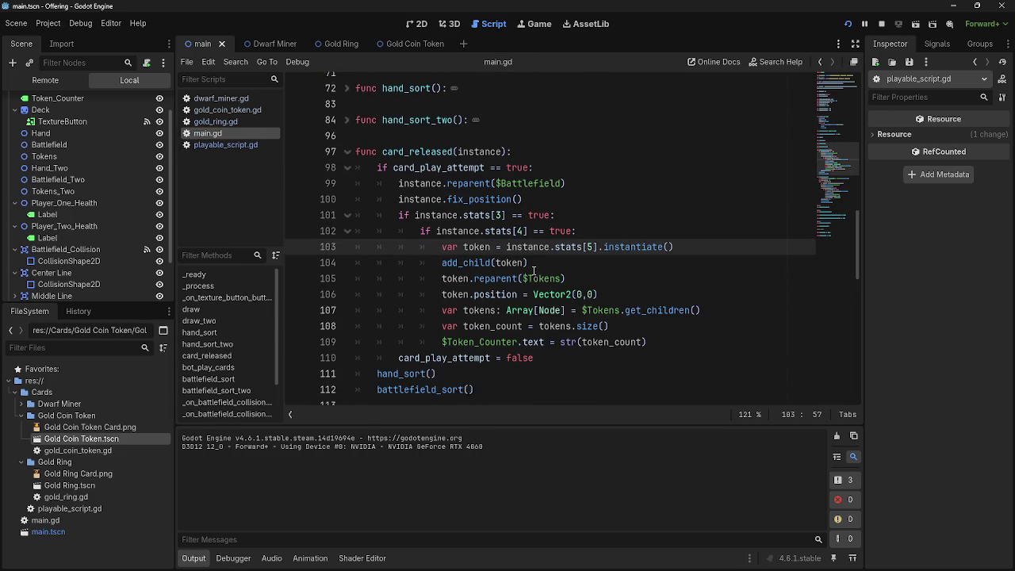
{"action": "left_click", "coordinate": [346, 147]}
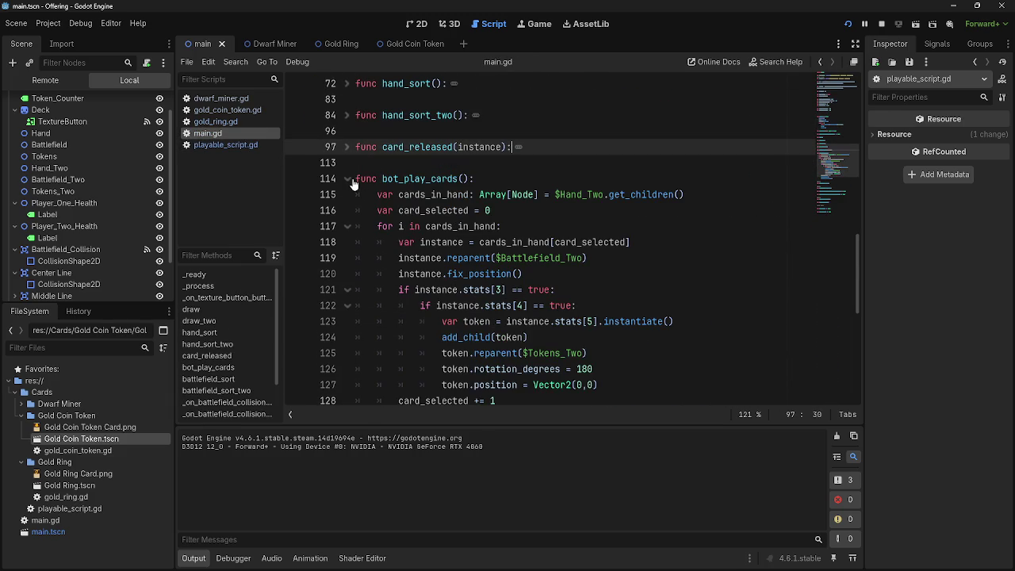
{"action": "left_click", "coordinate": [346, 178]}
{"action": "left_click", "coordinate": [475, 195]}
{"action": "scroll", "coordinate": [476, 195], "scroll_direction": "up", "scroll_amount": 2}
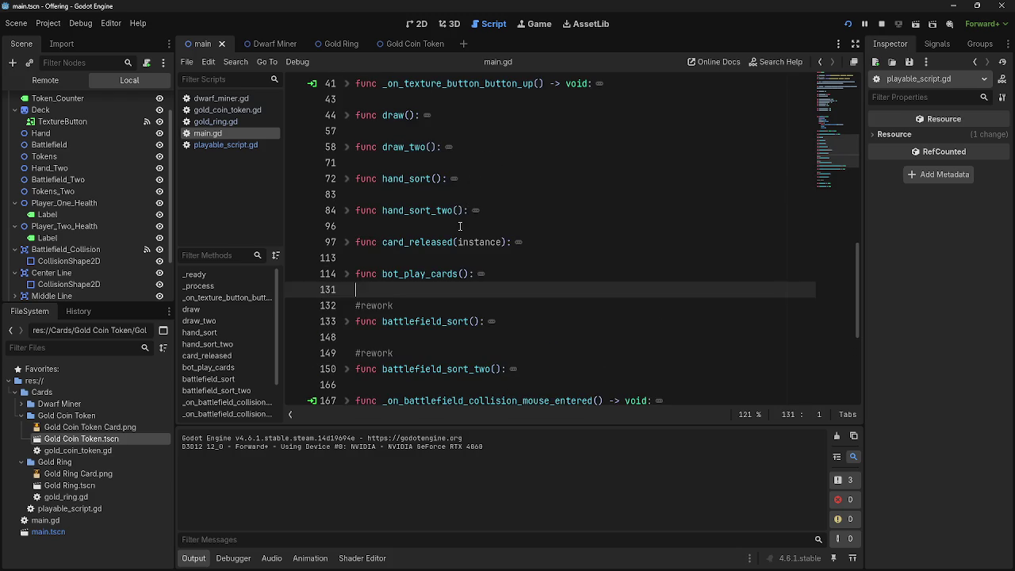
Add a new card_blocked() function header after hand_sort_two in main.gd
{"action": "left_click", "coordinate": [464, 228]}
{"action": "key", "text": "Return"}
{"action": "key", "text": "Return"}
{"action": "key", "text": "Up"}
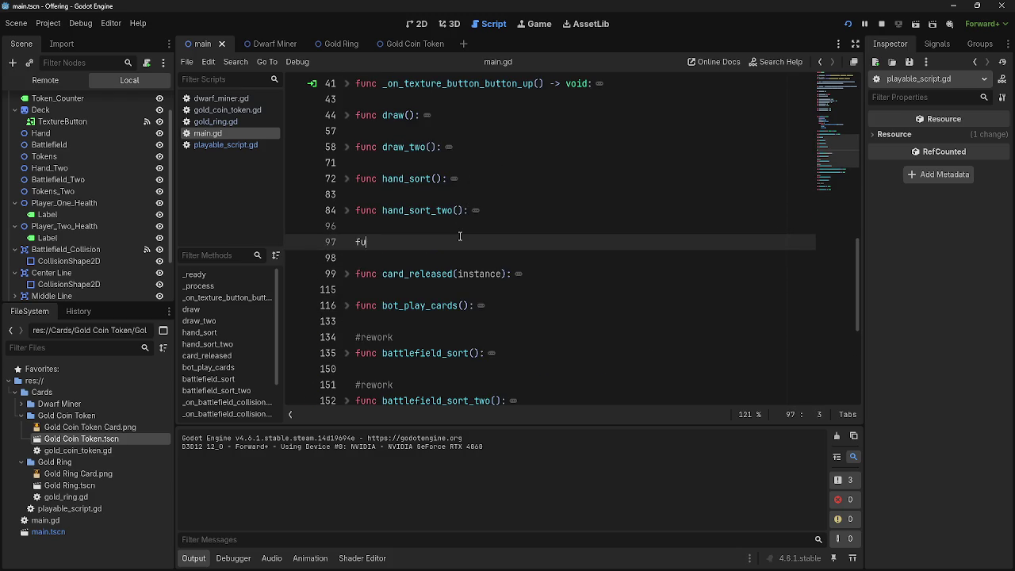
{"action": "type", "text": "nc car"}
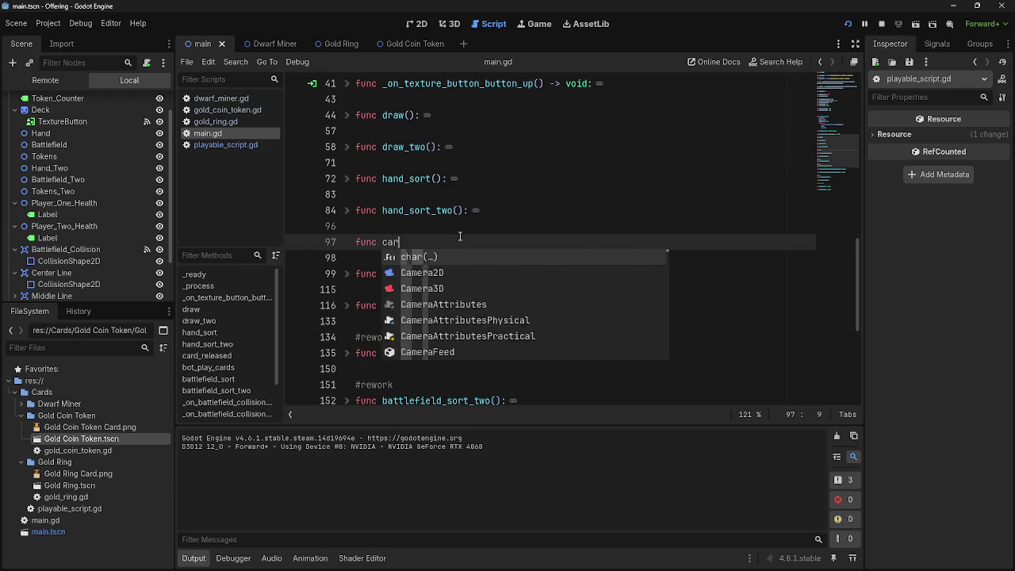
{"action": "type", "text": "d_bl"}
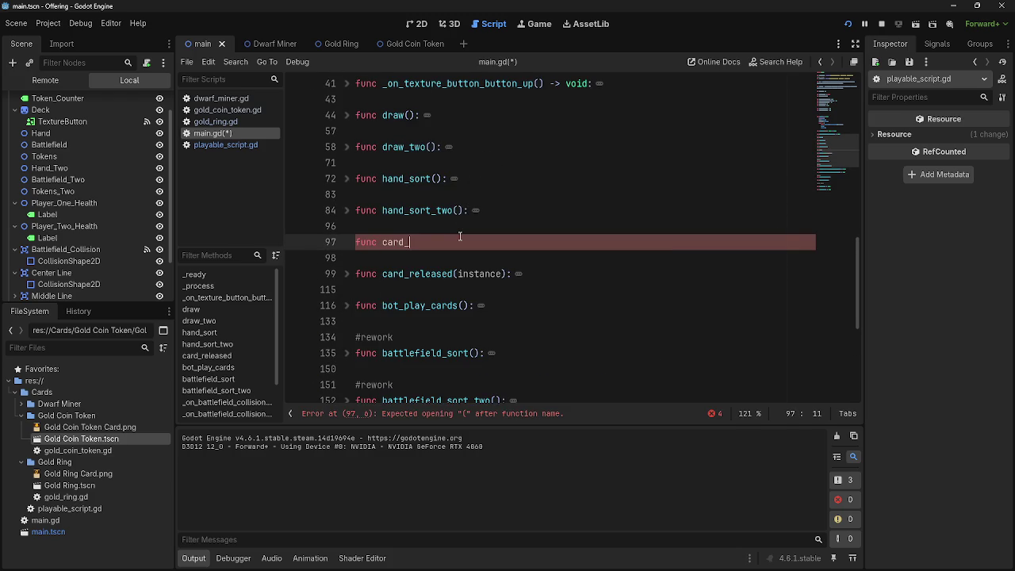
{"action": "type", "text": "ocked()"}
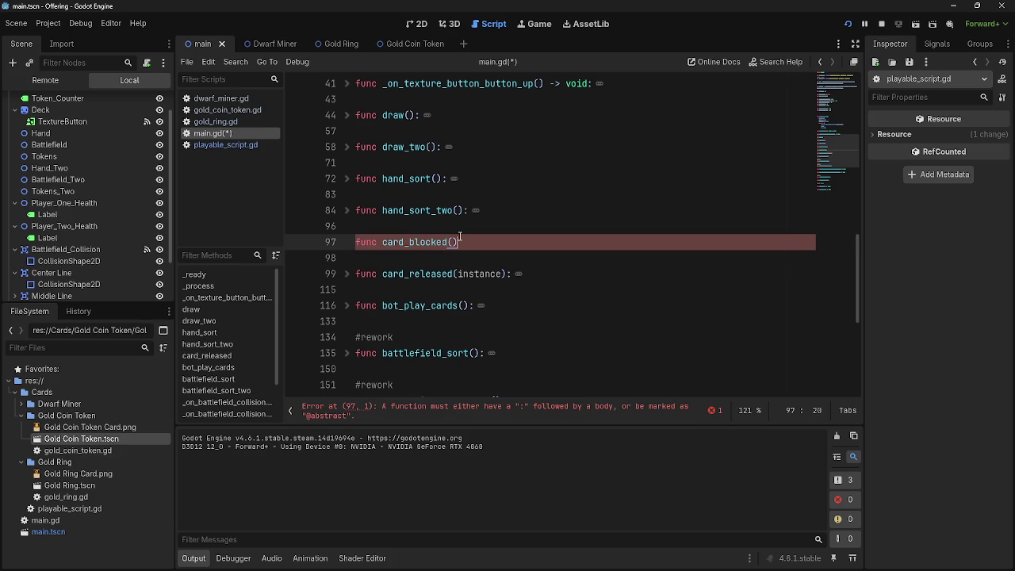
{"action": "type", "text": ":"}
{"action": "key", "text": "Return"}
Write print("paco bald") as the body of card_blocked
{"action": "type", "text": "pas"}
{"action": "key", "text": "Escape"}
{"action": "key", "text": "BackSpace"}
{"action": "type", "text": "rint"}
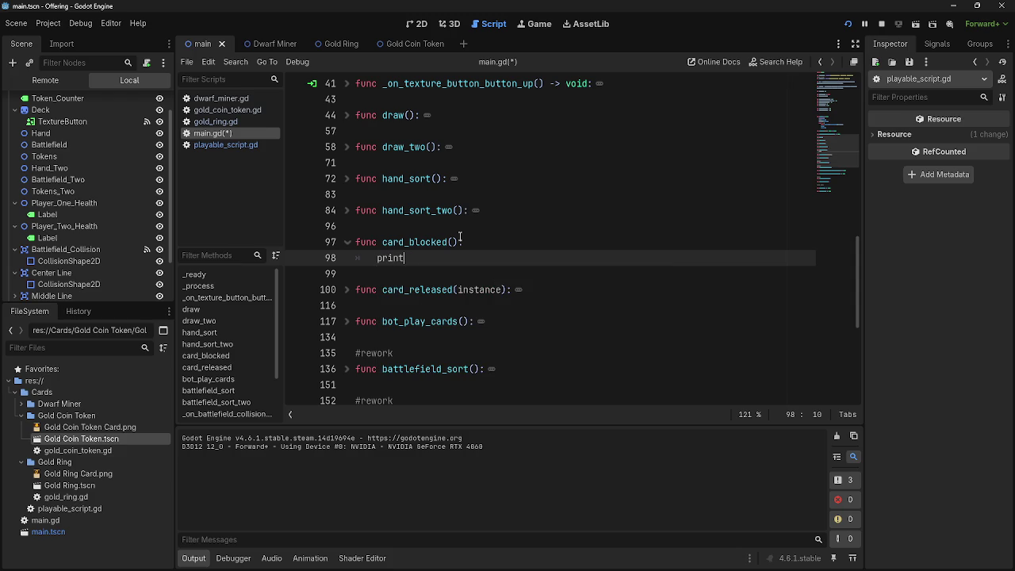
{"action": "type", "text": "*("}
{"action": "type", "text": "paco bald"}
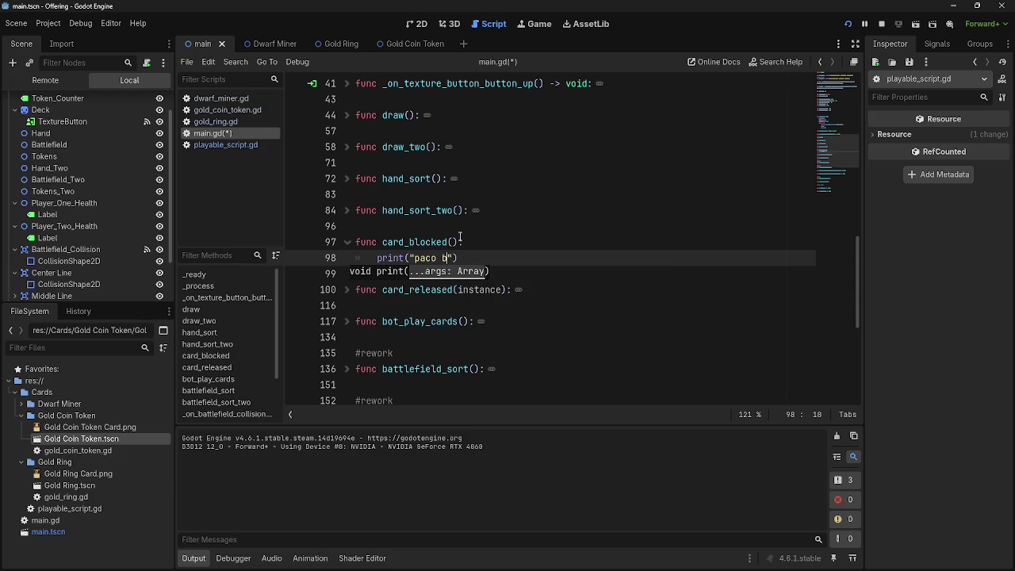
{"action": "left_click", "coordinate": [486, 221]}
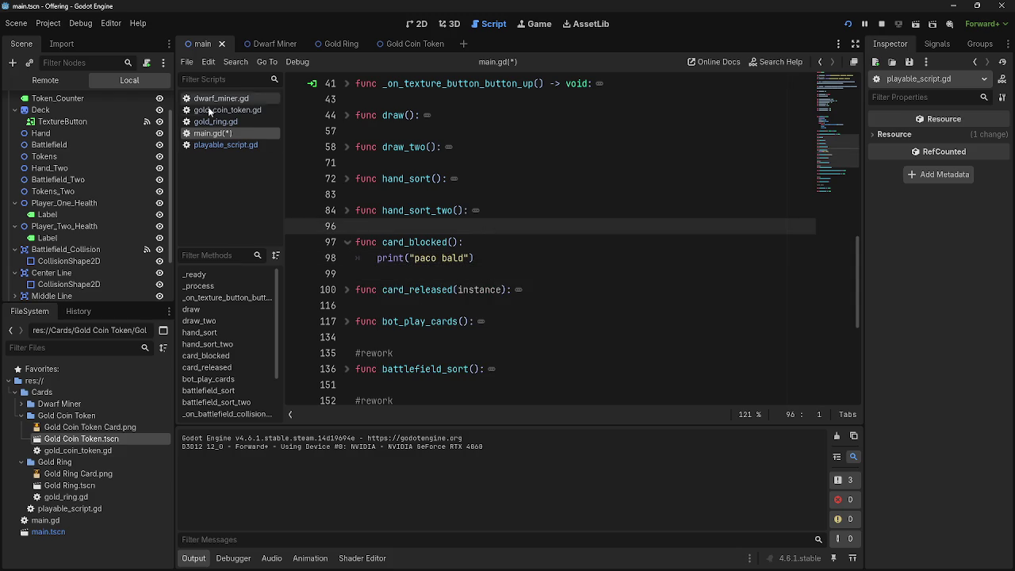
{"action": "left_click", "coordinate": [223, 144]}
Review the card_blocked signal declaration and its emit in playable_script.gd
{"action": "scroll", "coordinate": [342, 205], "scroll_direction": "up", "scroll_amount": 15}
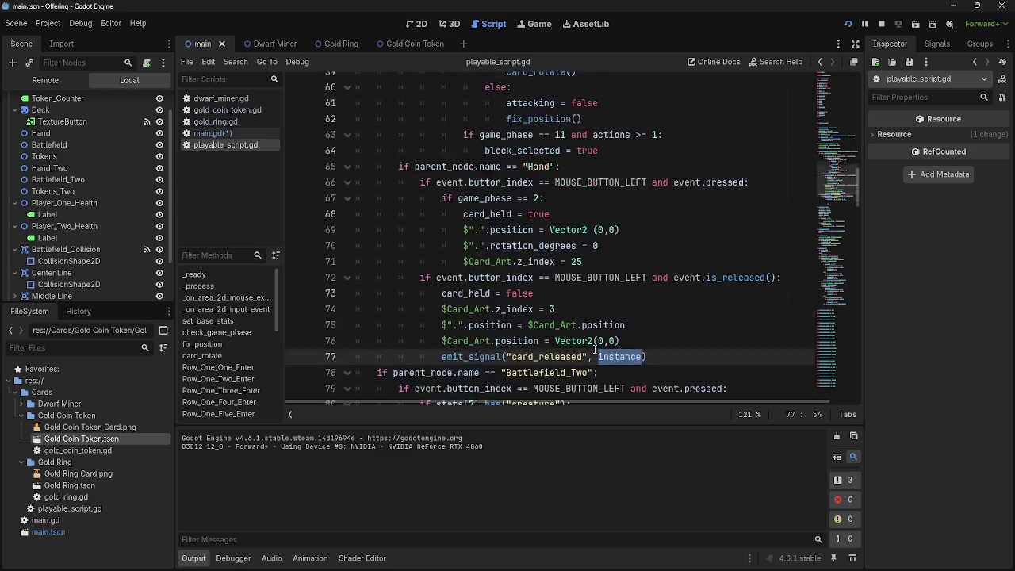
{"action": "scroll", "coordinate": [585, 345], "scroll_direction": "up", "scroll_amount": 5}
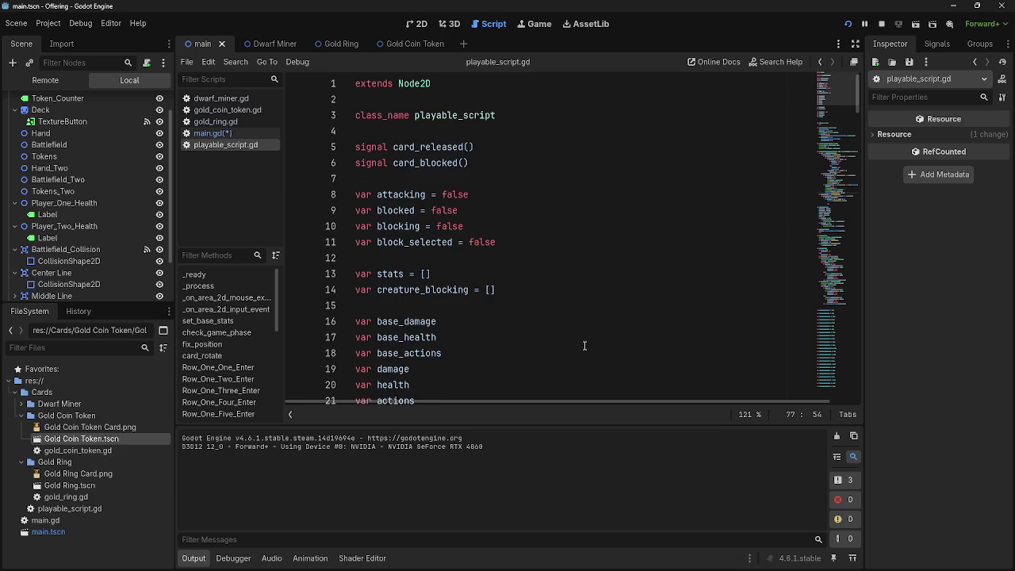
{"action": "double_click", "coordinate": [416, 162]}
{"action": "scroll", "coordinate": [536, 247], "scroll_direction": "down", "scroll_amount": 11}
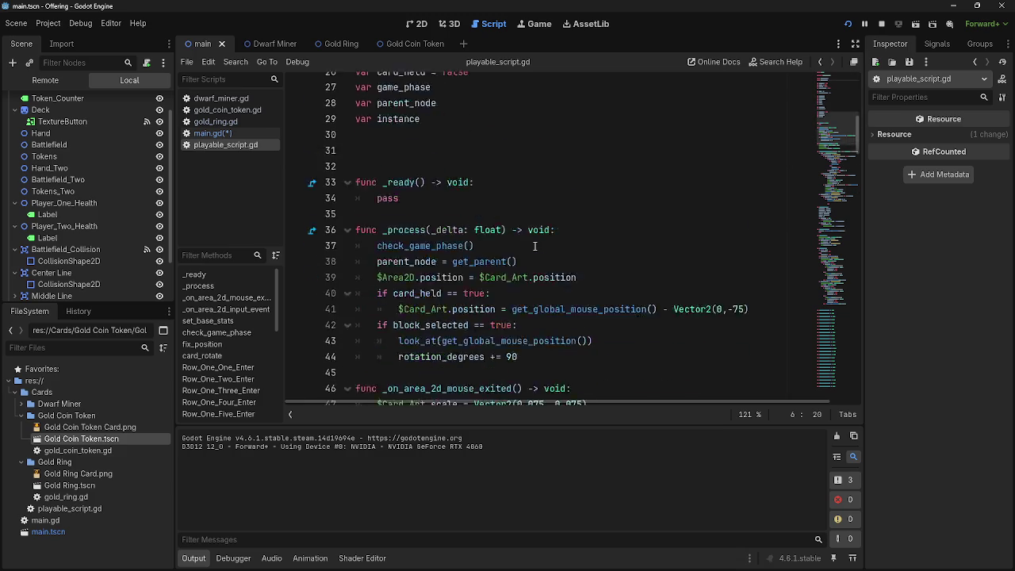
{"action": "scroll", "coordinate": [535, 247], "scroll_direction": "down", "scroll_amount": 12}
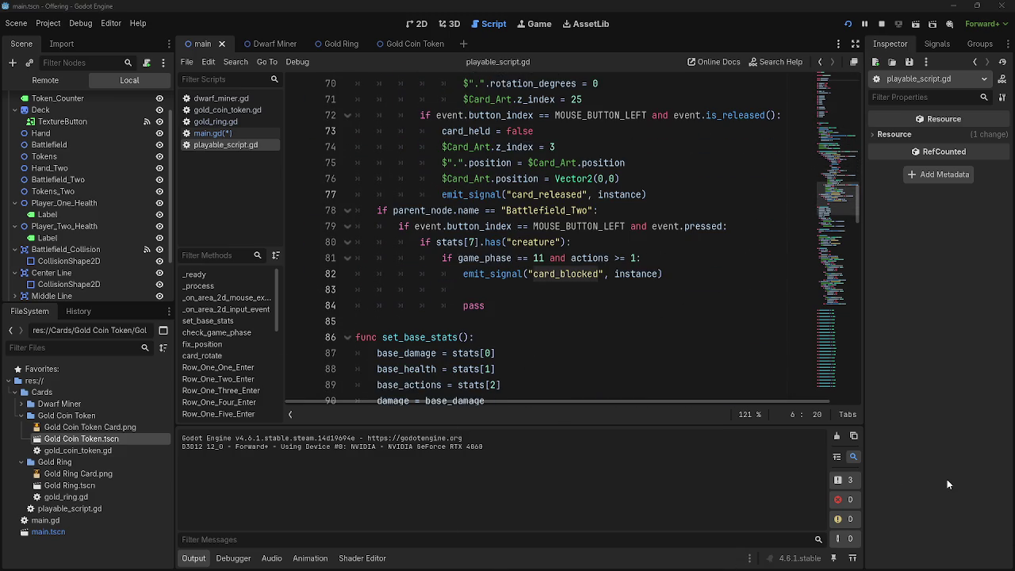
{"action": "key", "text": "super"}
{"action": "key", "text": "super"}
{"action": "scroll", "coordinate": [594, 280], "scroll_direction": "up", "scroll_amount": 3}
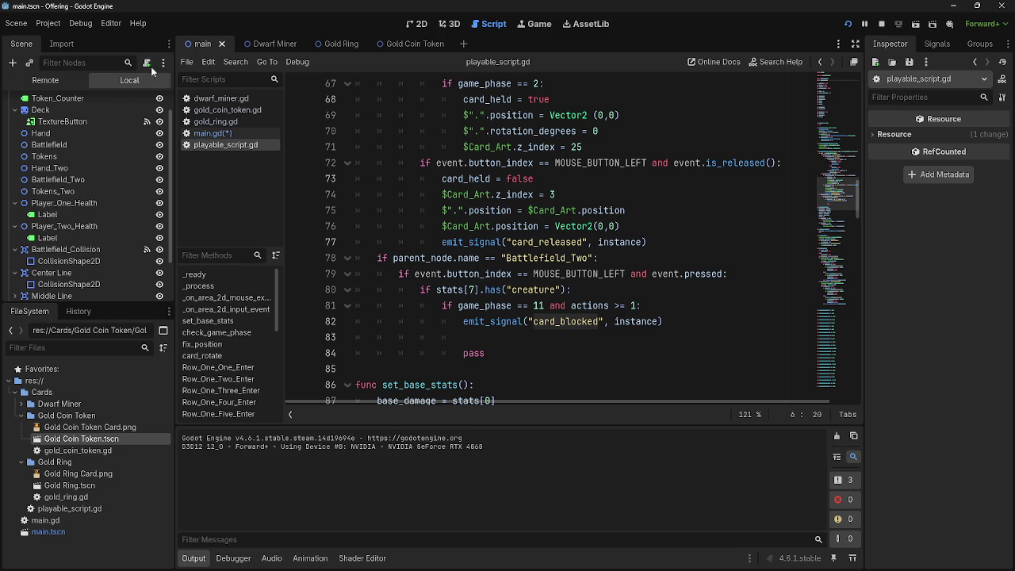
Stop the running game from main.gd and switch between the two scripts
{"action": "left_click", "coordinate": [210, 134]}
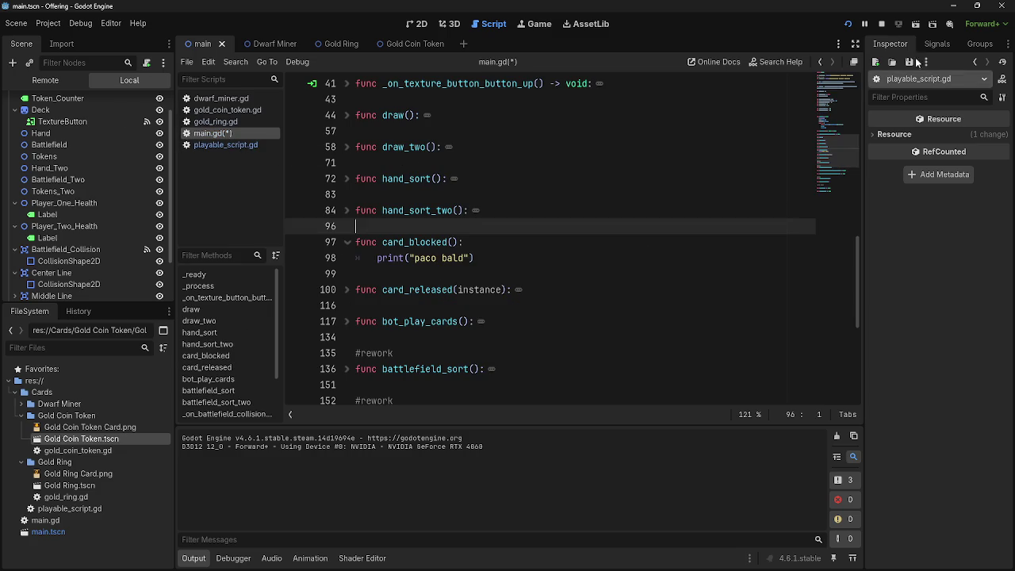
{"action": "left_click", "coordinate": [881, 24]}
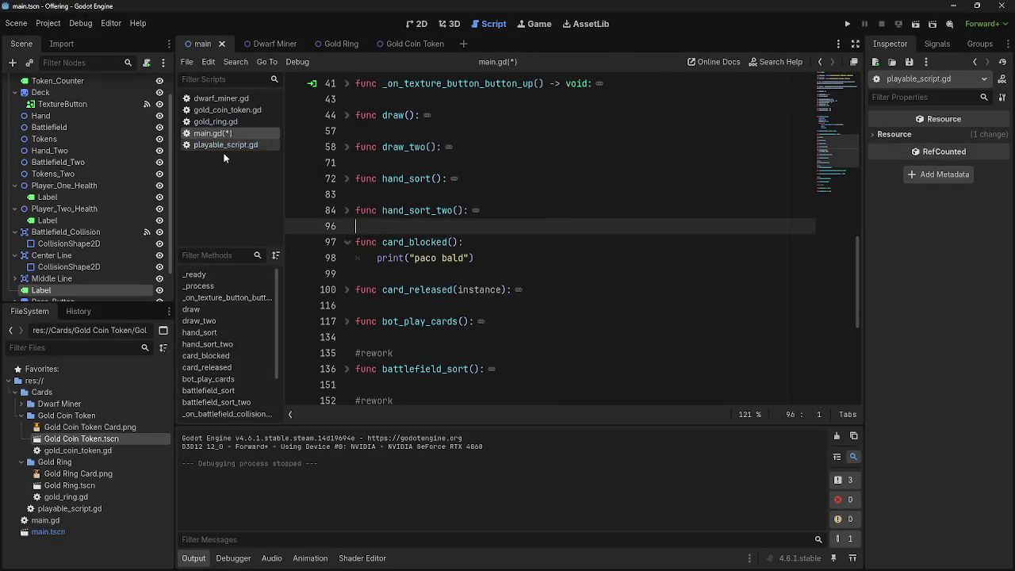
{"action": "left_click", "coordinate": [226, 145]}
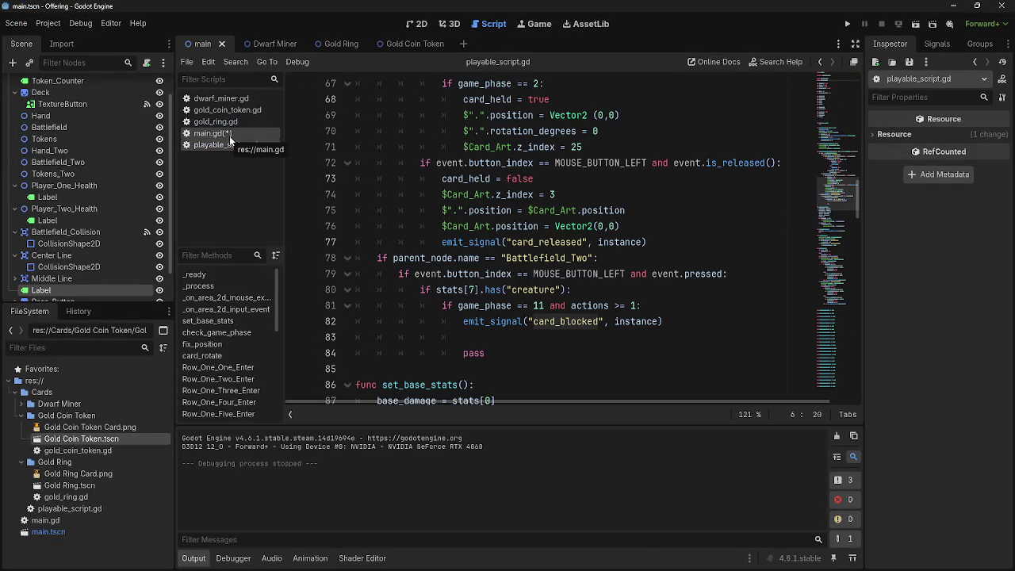
{"action": "left_click", "coordinate": [230, 135]}
Add print(instance) below the "paco bald" print in card_blocked
{"action": "left_click", "coordinate": [538, 261]}
{"action": "key", "text": "Return"}
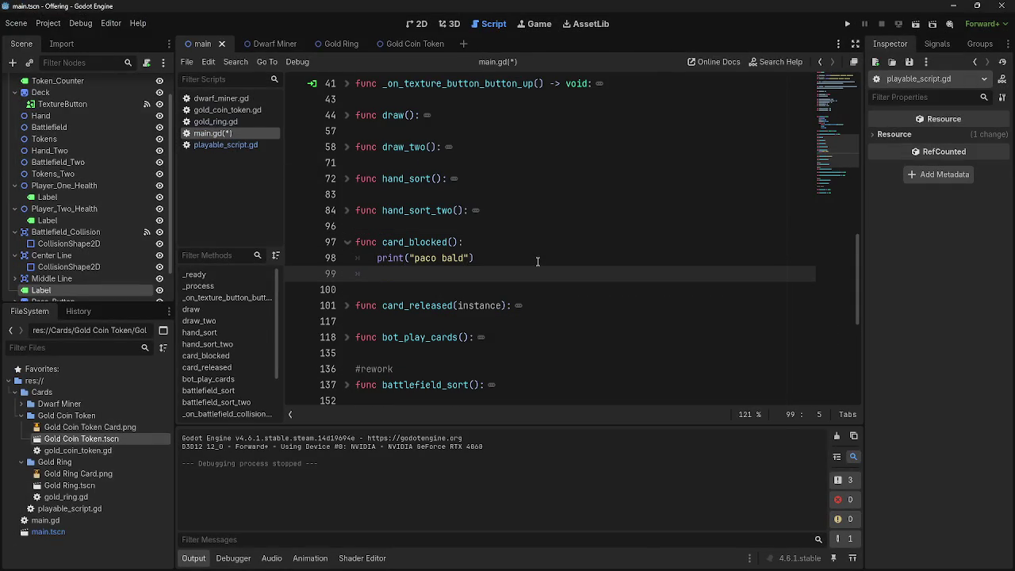
{"action": "type", "text": "print(insta"}
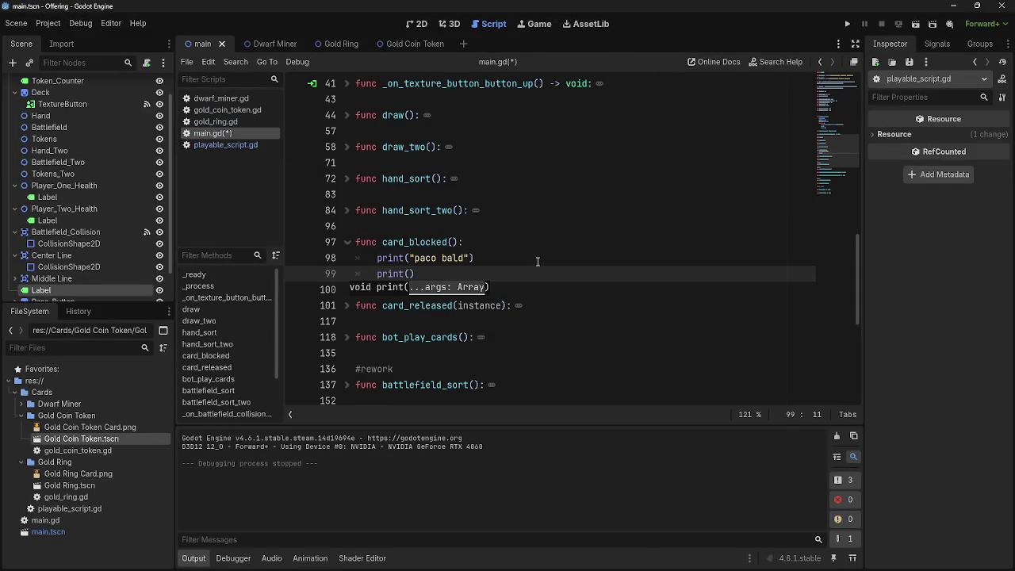
{"action": "type", "text": "nce"}
{"action": "key", "text": "Escape"}
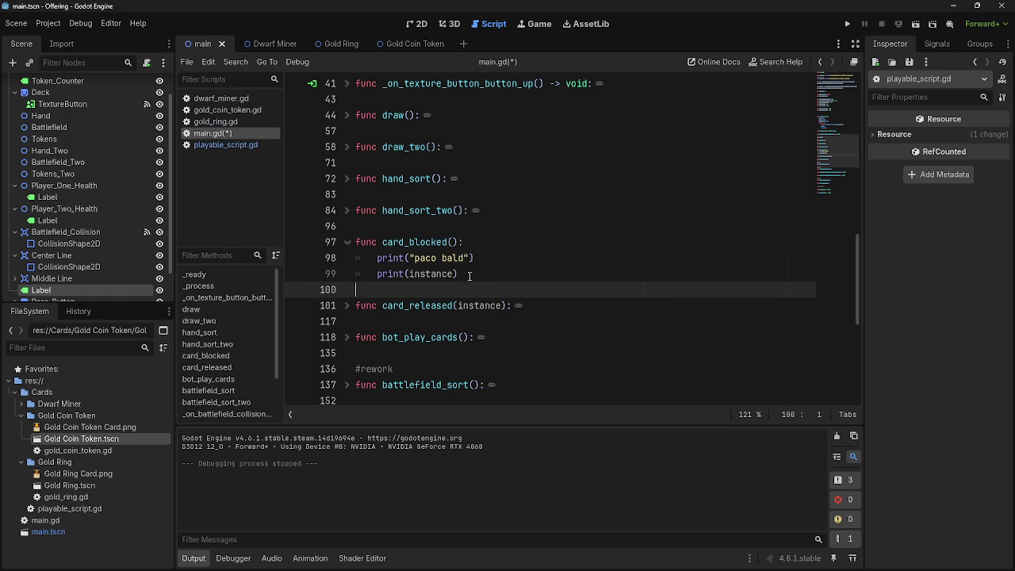
Give card_blocked an instance parameter in its parentheses
{"action": "left_click", "coordinate": [454, 242]}
{"action": "type", "text": "instance"}
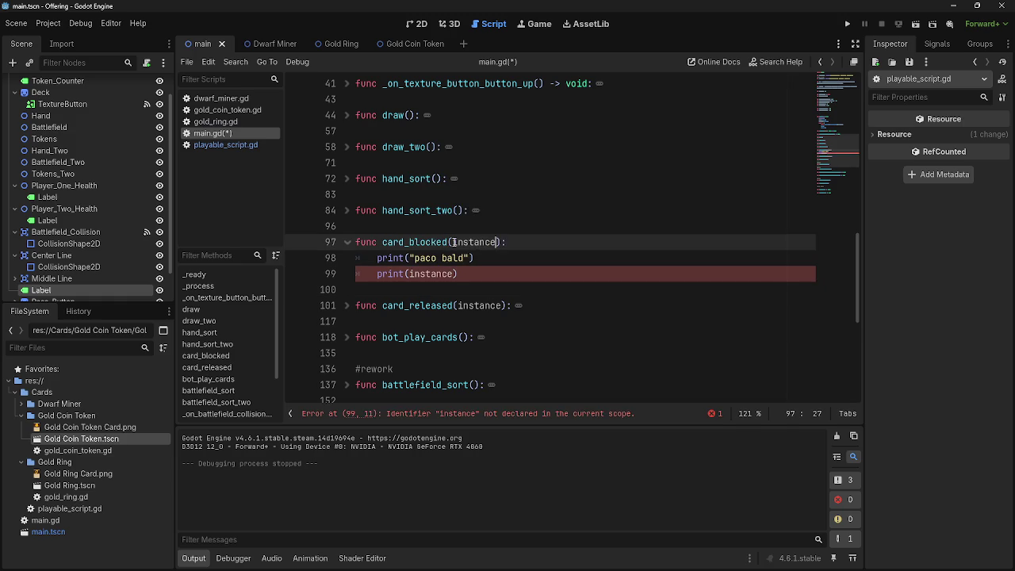
{"action": "scroll", "coordinate": [476, 235], "scroll_direction": "up", "scroll_amount": 10}
{"action": "scroll", "coordinate": [476, 235], "scroll_direction": "up", "scroll_amount": 2}
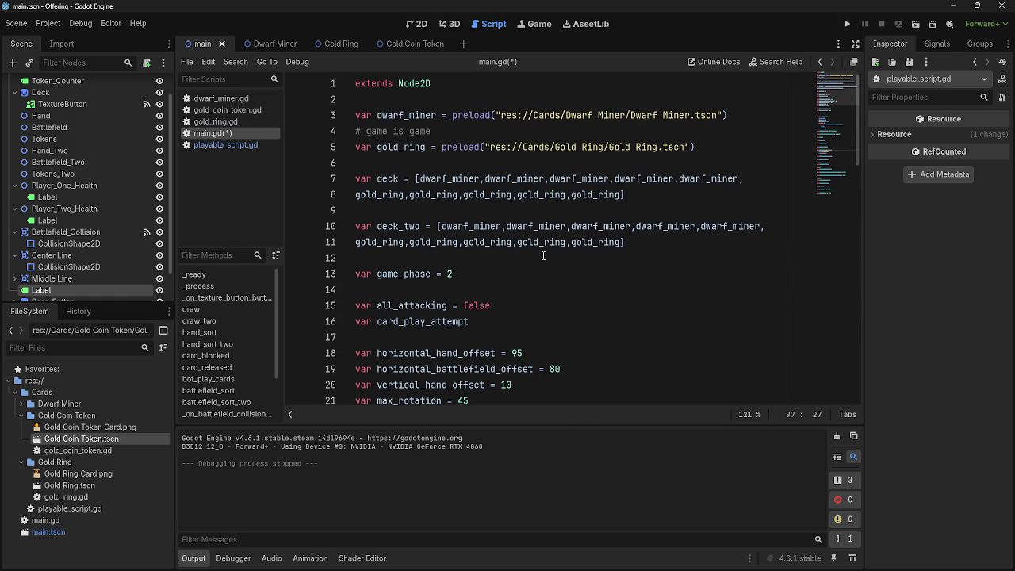
{"action": "scroll", "coordinate": [547, 255], "scroll_direction": "down", "scroll_amount": 15}
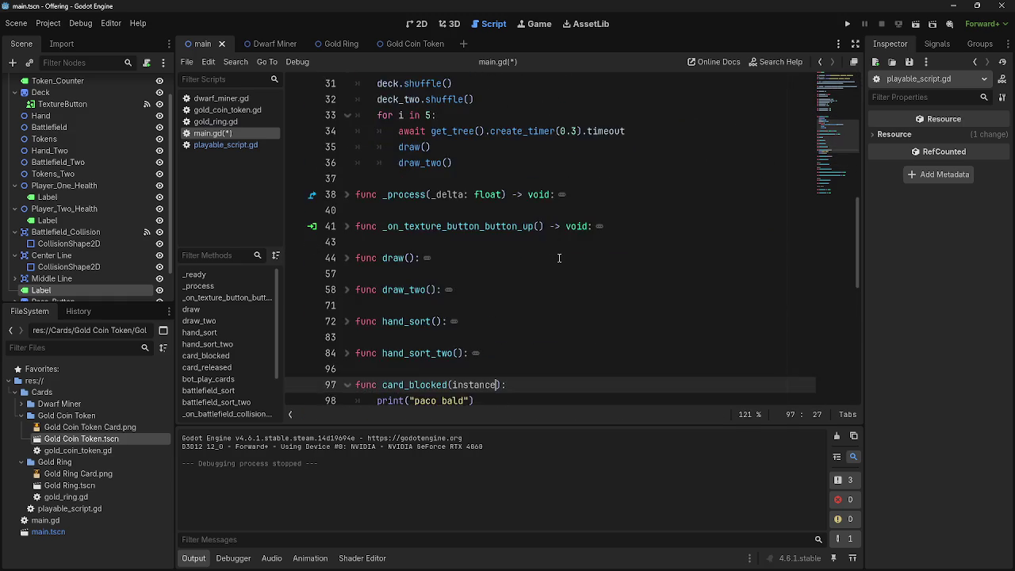
{"action": "scroll", "coordinate": [559, 258], "scroll_direction": "down", "scroll_amount": 4}
{"action": "key", "text": "ctrl+f"}
{"action": "key", "text": "BackSpace"}
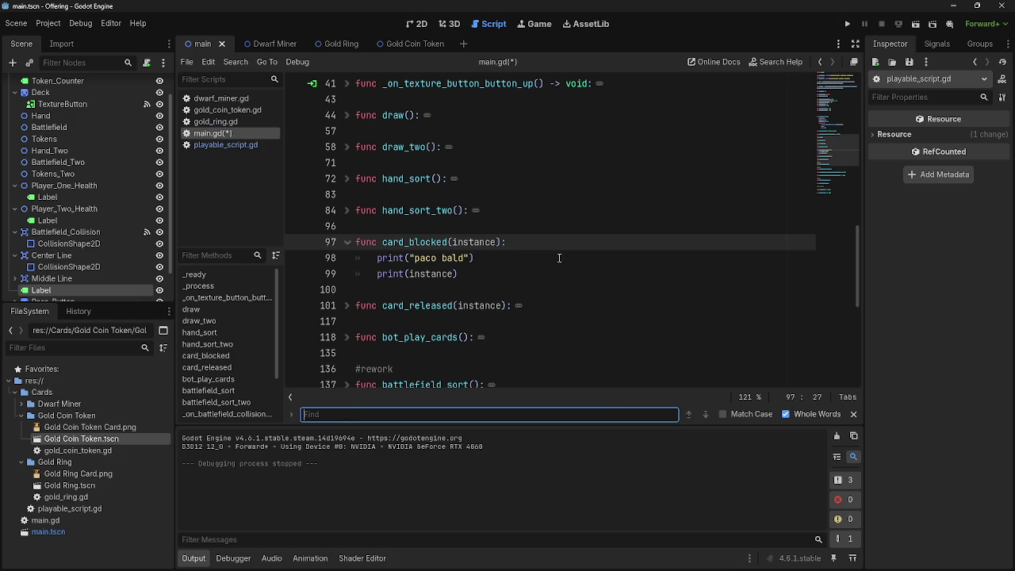
Duplicate line 55's card_released connect statement onto a new line 56
{"action": "type", "text": "card_"}
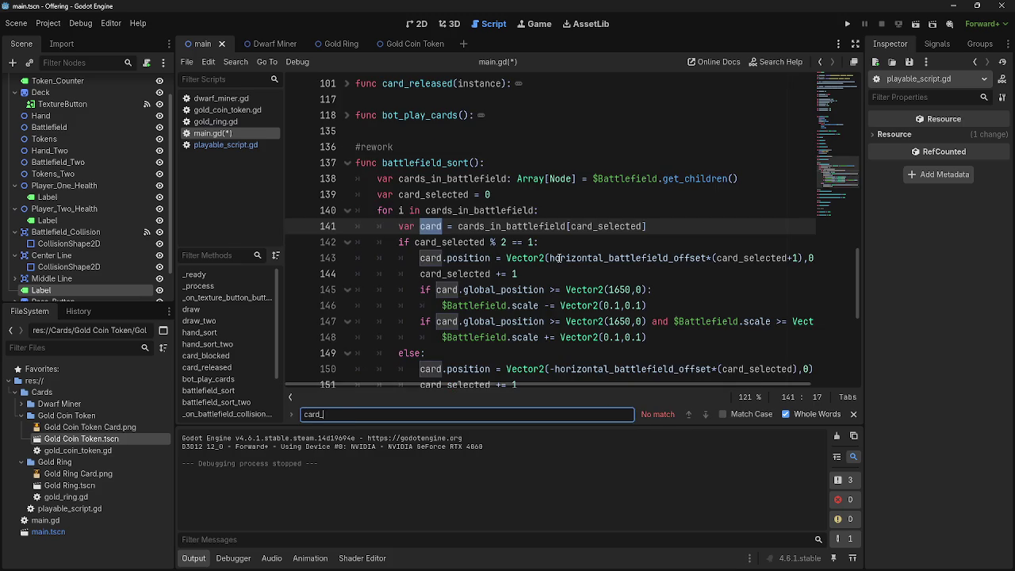
{"action": "type", "text": "released"}
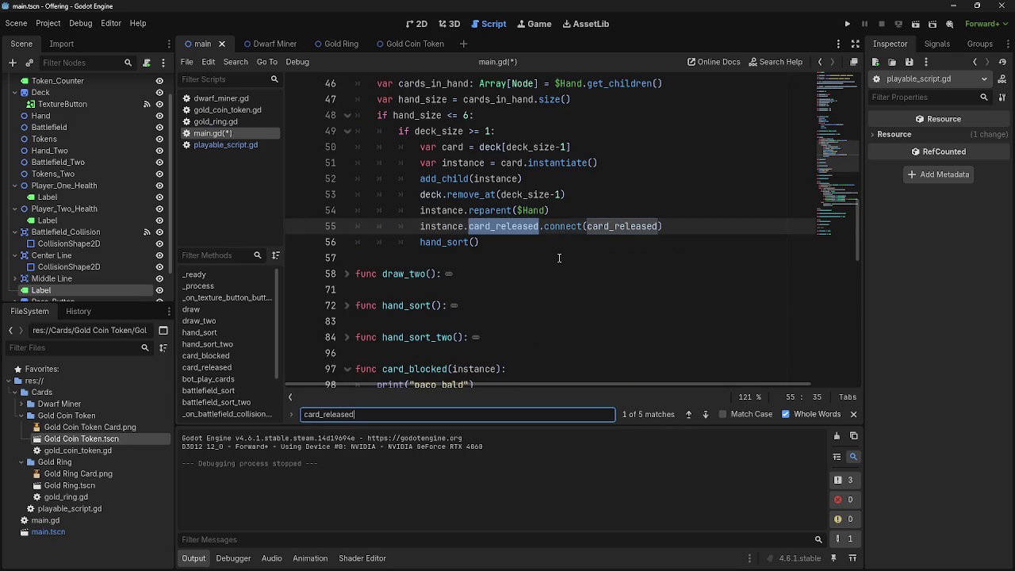
{"action": "scroll", "coordinate": [655, 319], "scroll_direction": "up", "scroll_amount": 2}
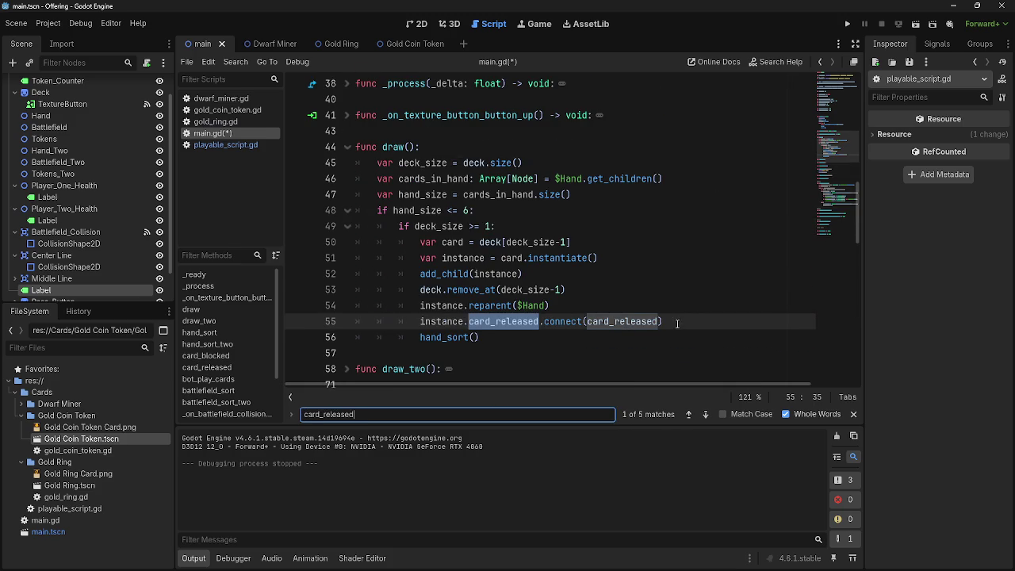
{"action": "left_click_drag", "start_coordinate": [677, 324], "coordinate": [412, 324]}
{"action": "key", "text": "ctrl+c"}
{"action": "left_click", "coordinate": [679, 321]}
{"action": "key", "text": "ctrl+v"}
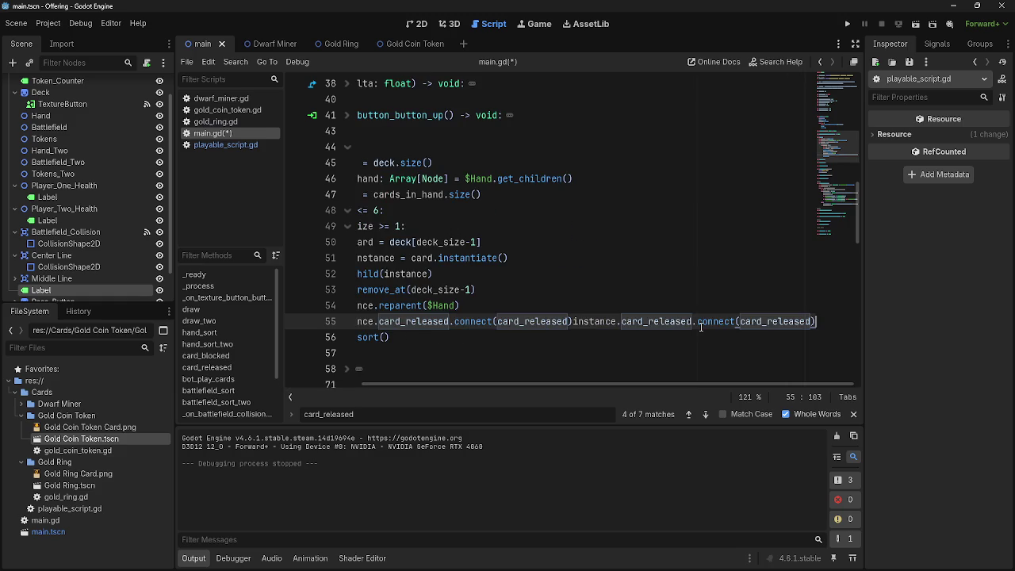
{"action": "key", "text": "ctrl+z"}
{"action": "key", "text": "Return"}
{"action": "key", "text": "ctrl+v"}
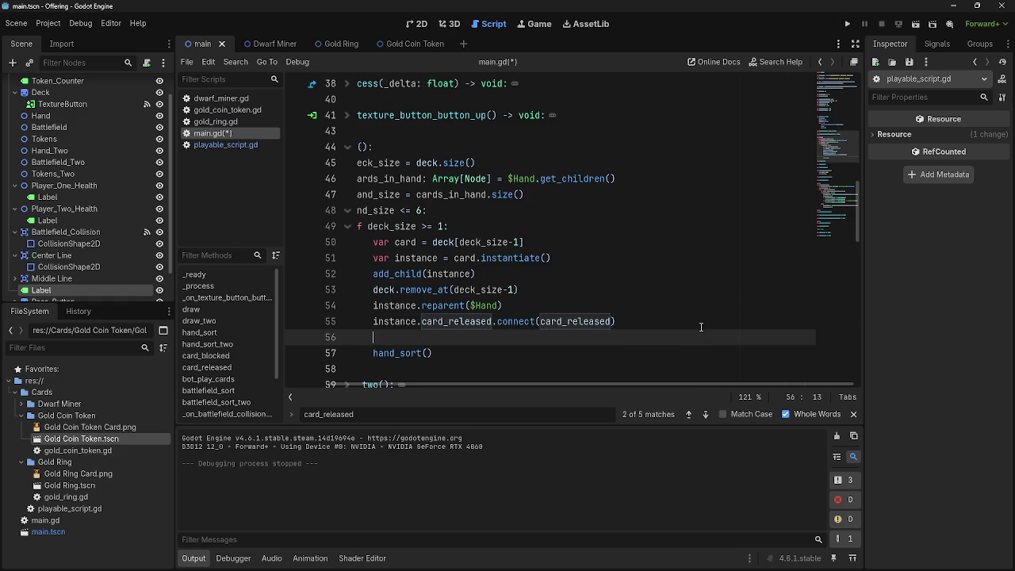
Change both card_released names on line 56 to card_blocked, then run the project
{"action": "double_click", "coordinate": [455, 337]}
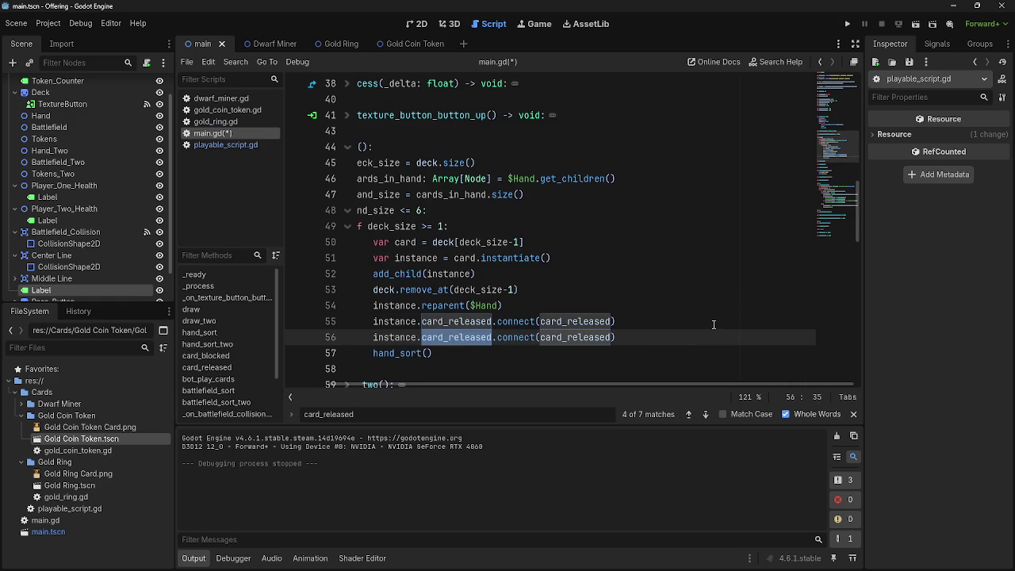
{"action": "double_click", "coordinate": [570, 337]}
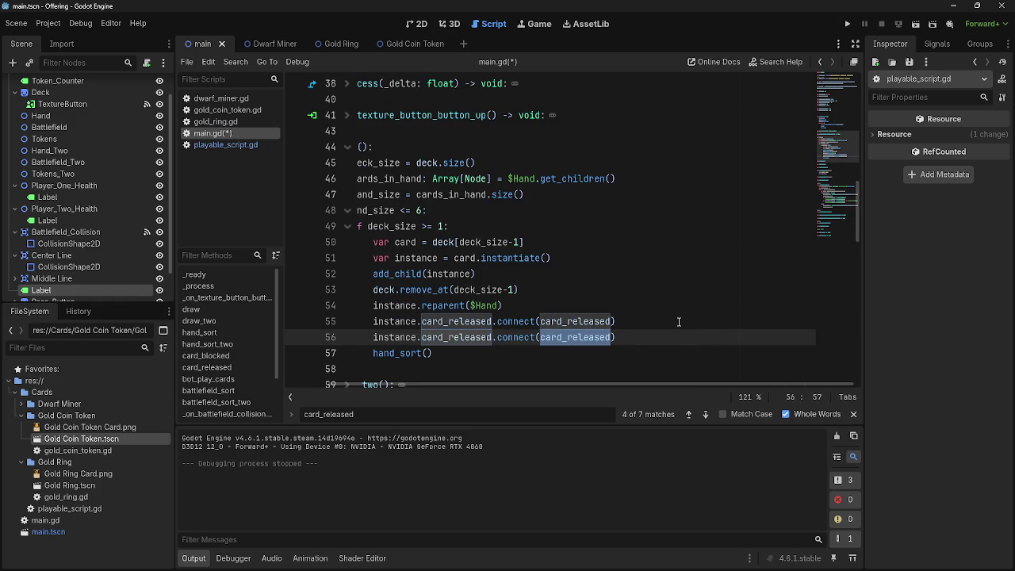
{"action": "left_click_drag", "start_coordinate": [493, 337], "coordinate": [442, 337]}
{"action": "key", "text": "BackSpace"}
{"action": "type", "text": "_blocked"}
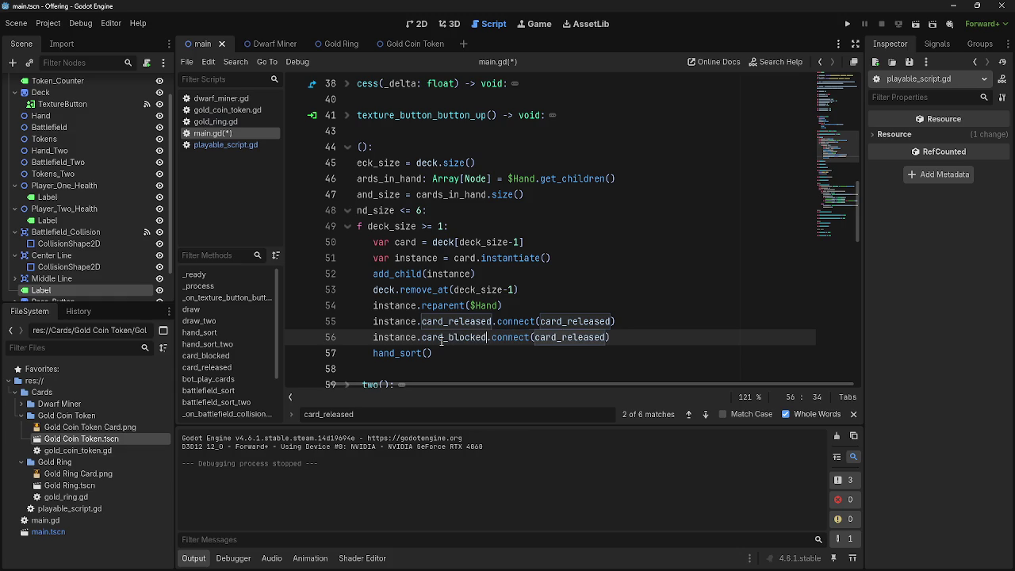
{"action": "double_click", "coordinate": [570, 337]}
{"action": "type", "text": "card"}
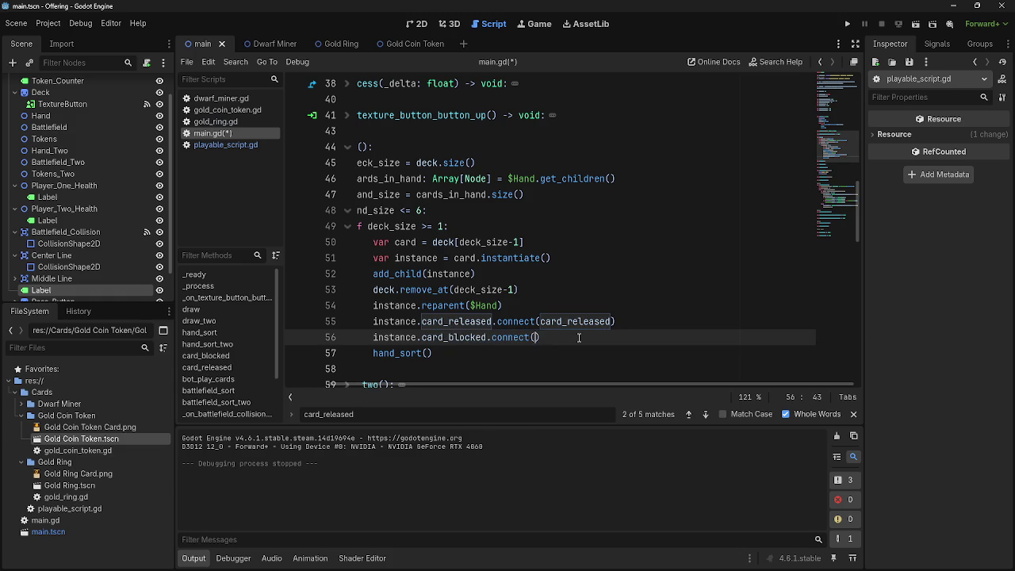
{"action": "type", "text": "_bl"}
{"action": "key", "text": "Return"}
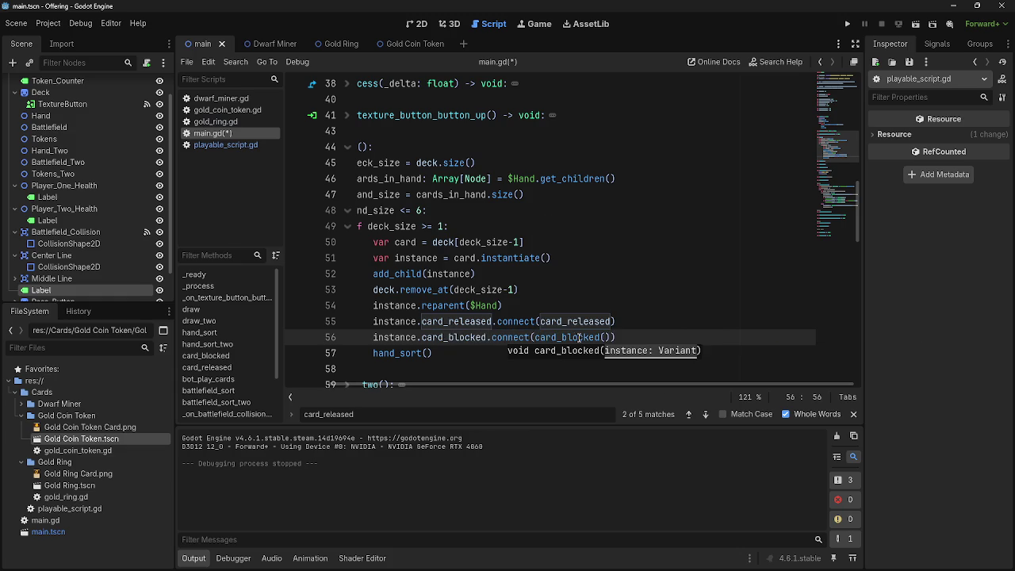
{"action": "key", "text": "BackSpace"}
{"action": "left_click", "coordinate": [619, 337]}
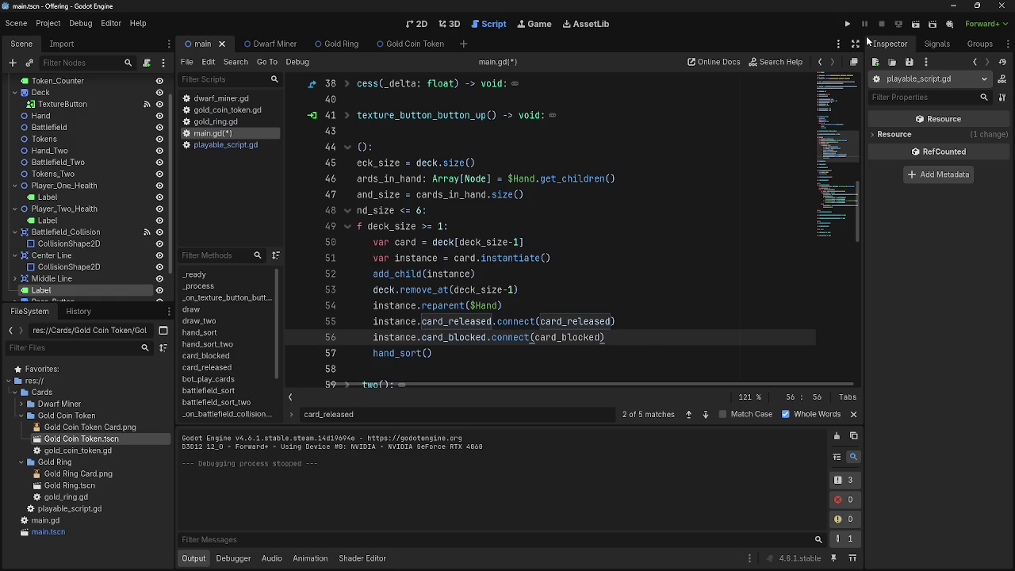
{"action": "left_click", "coordinate": [847, 24]}
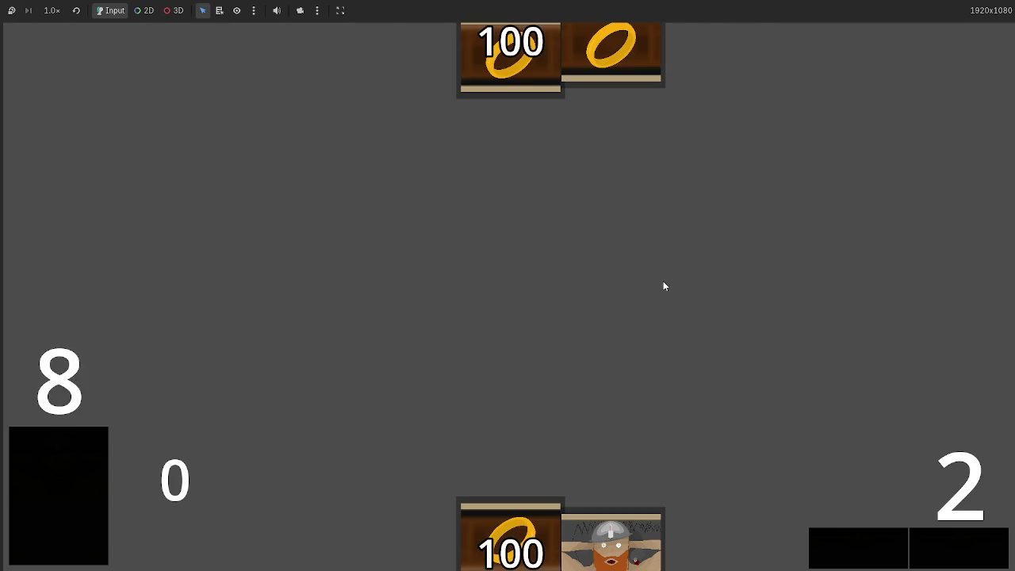
Play a dwarf to the centre and advance phases to the opponent's attack
{"action": "left_click", "coordinate": [610, 544]}
{"action": "left_click", "coordinate": [986, 547]}
{"action": "left_click", "coordinate": [984, 549]}
{"action": "left_click", "coordinate": [980, 549]}
{"action": "left_click", "coordinate": [980, 548]}
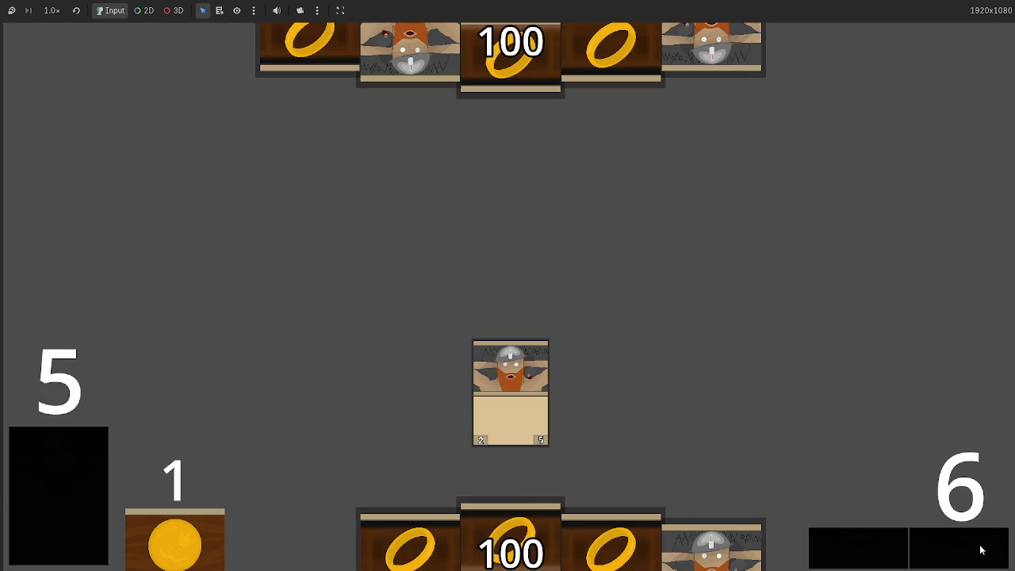
{"action": "left_click", "coordinate": [980, 549]}
{"action": "left_click", "coordinate": [981, 549]}
{"action": "left_click", "coordinate": [968, 546]}
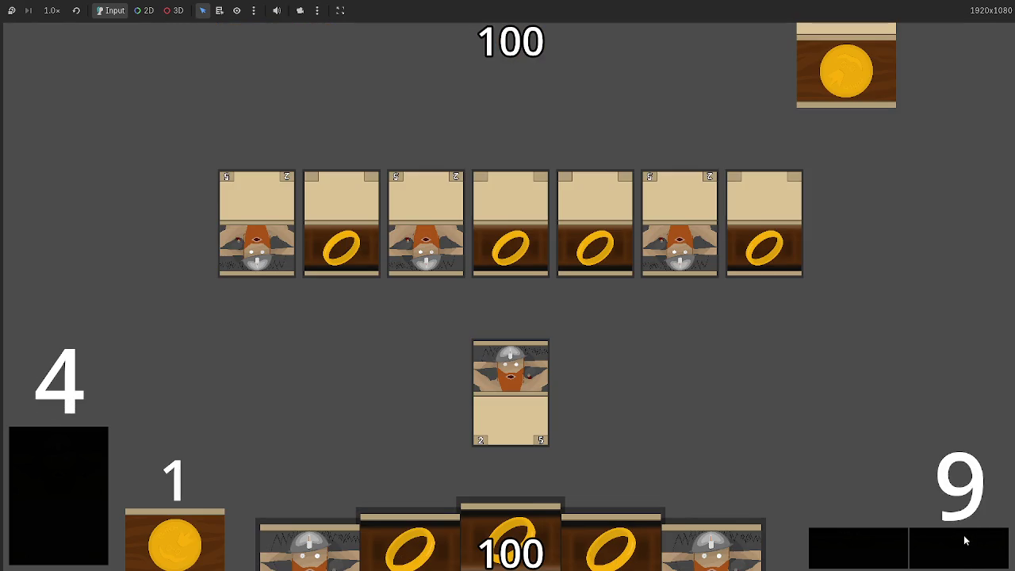
{"action": "left_click", "coordinate": [966, 542]}
{"action": "left_click", "coordinate": [966, 541]}
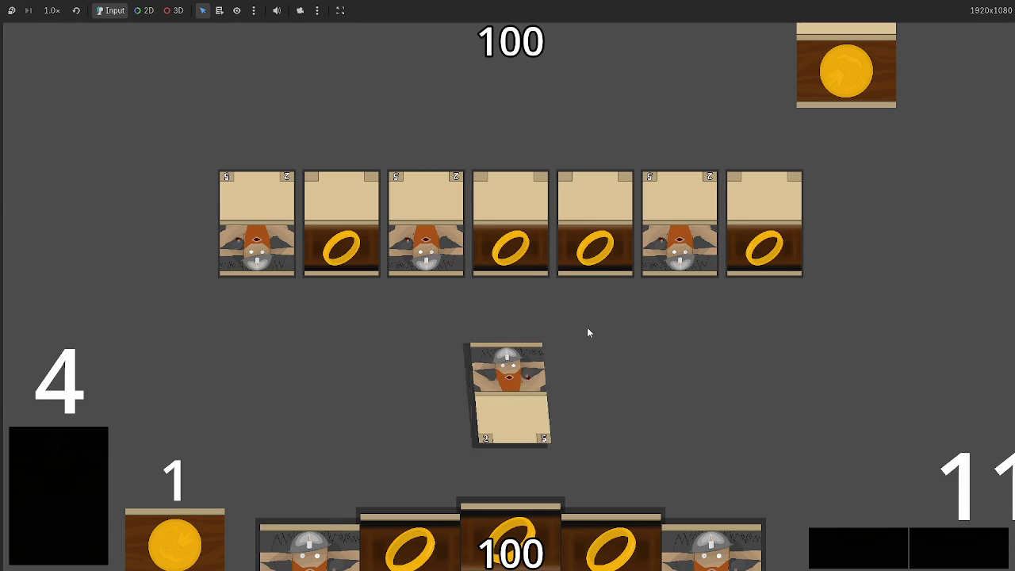
Continue into the next turn and bring the editor forward to read the debugger error
{"action": "key", "text": "alt+Tab"}
{"action": "key", "text": "alt+Tab"}
{"action": "key", "text": "alt+Tab"}
{"action": "left_click", "coordinate": [964, 565]}
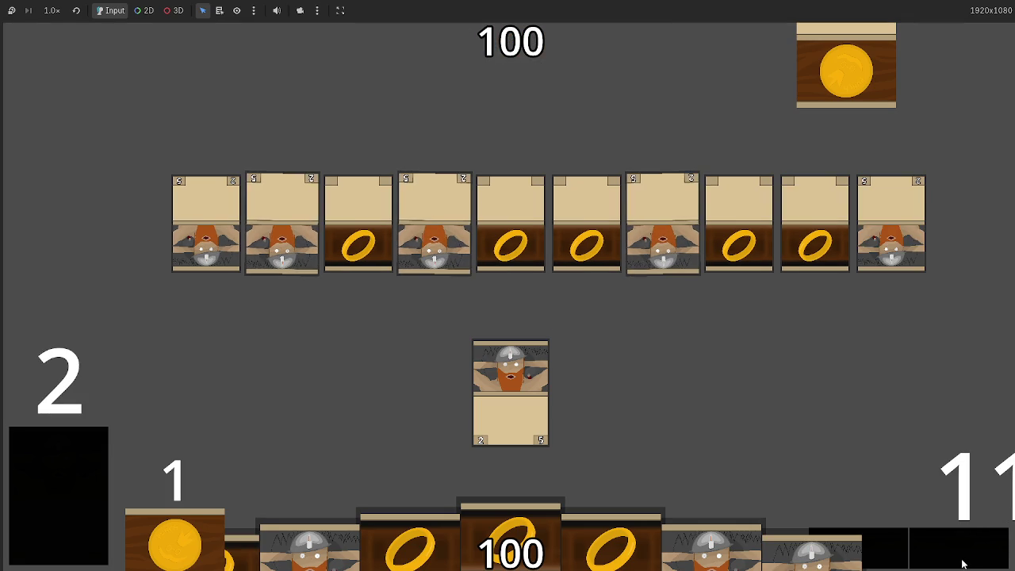
{"action": "key", "text": "alt+Tab"}
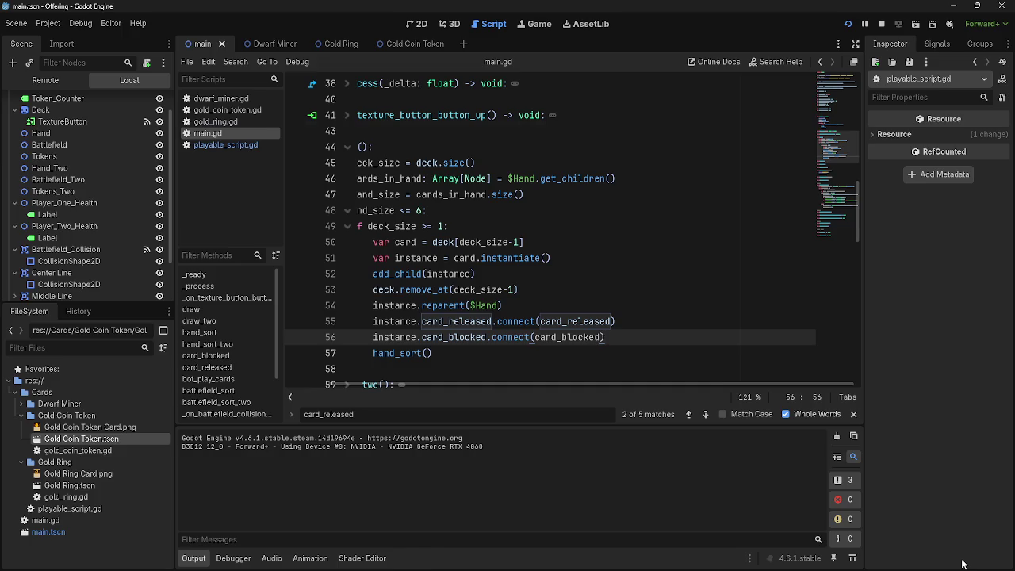
{"action": "key", "text": "alt+Tab"}
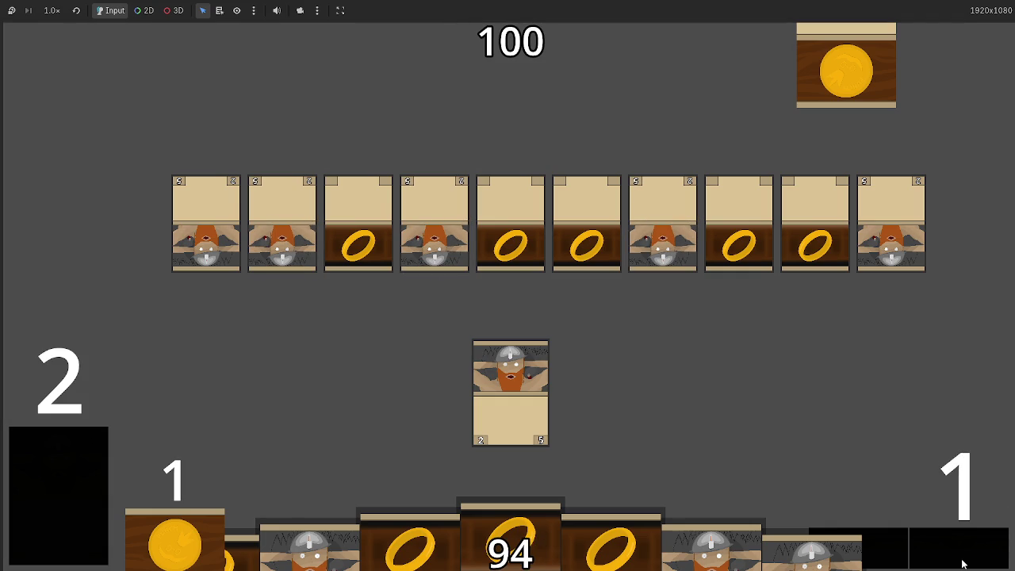
{"action": "key", "text": "alt+Tab"}
{"action": "key", "text": "alt+Tab"}
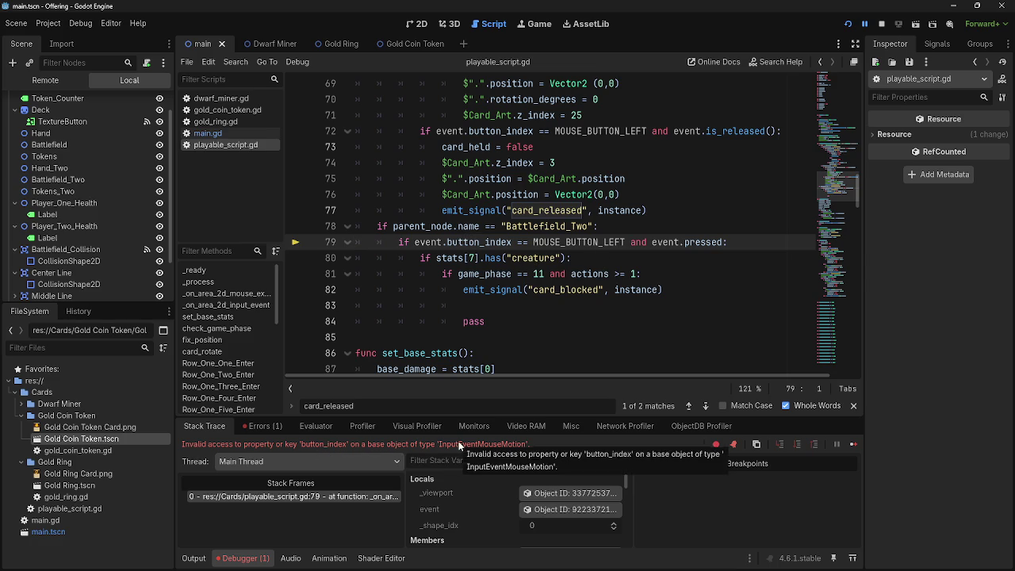
{"action": "scroll", "coordinate": [640, 345], "scroll_direction": "up", "scroll_amount": 7}
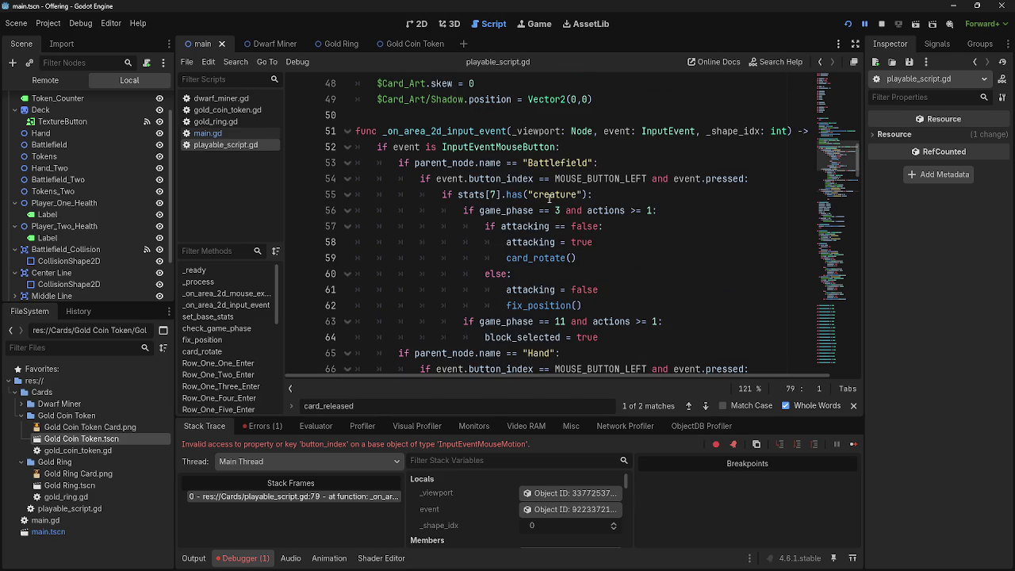
{"action": "left_click", "coordinate": [410, 145]}
{"action": "scroll", "coordinate": [418, 279], "scroll_direction": "down", "scroll_amount": 6}
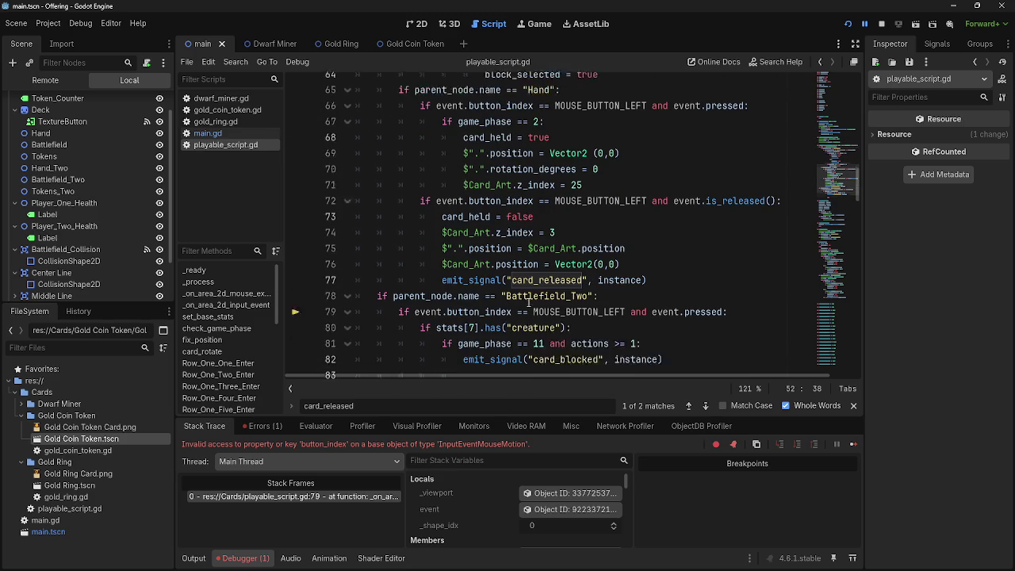
{"action": "double_click", "coordinate": [406, 274]}
{"action": "scroll", "coordinate": [615, 307], "scroll_direction": "up", "scroll_amount": 6}
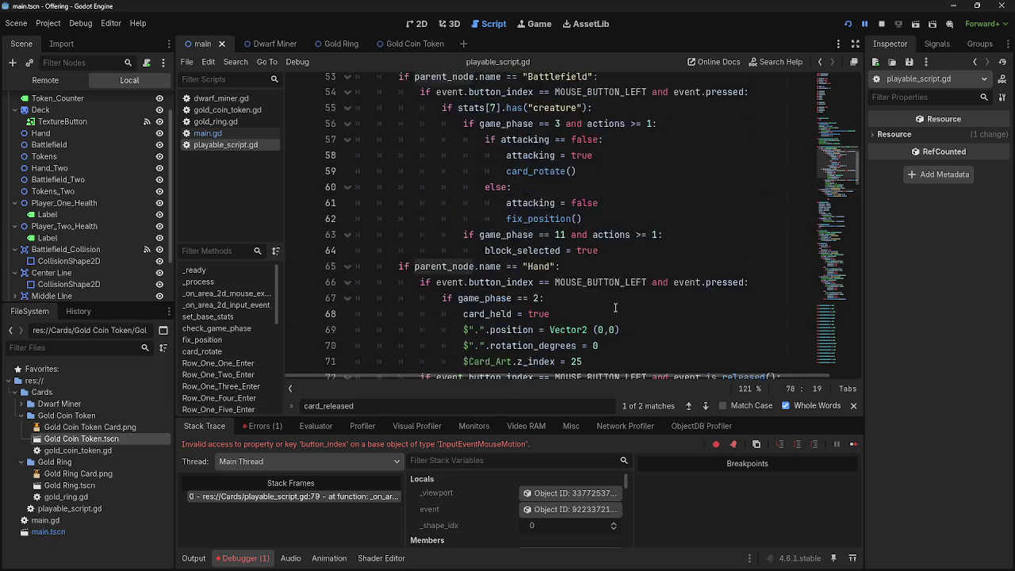
{"action": "left_click", "coordinate": [559, 161]}
{"action": "left_click_drag", "start_coordinate": [748, 178], "coordinate": [413, 180]}
{"action": "scroll", "coordinate": [531, 311], "scroll_direction": "down", "scroll_amount": 7}
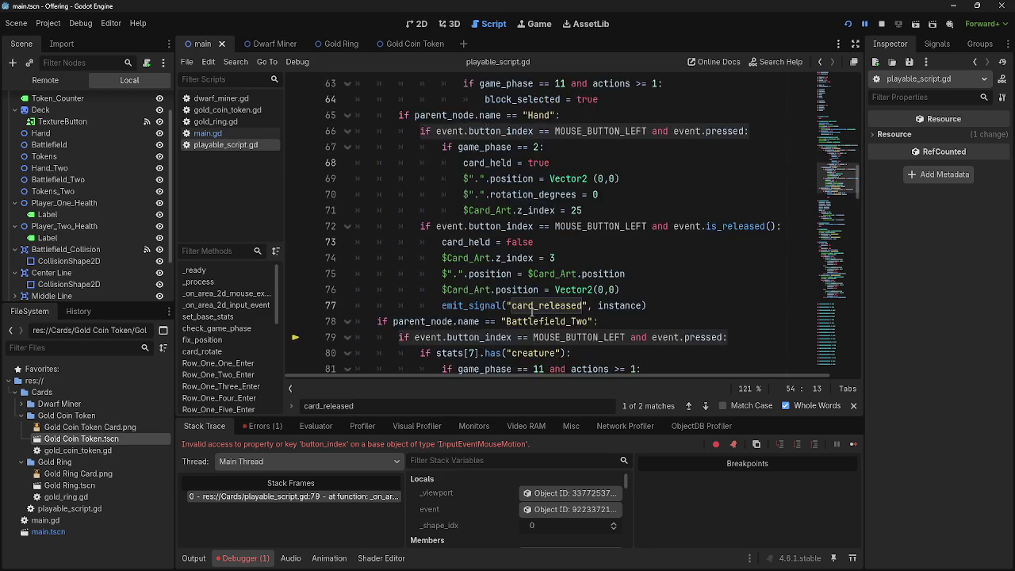
{"action": "left_click_drag", "start_coordinate": [724, 242], "coordinate": [398, 242]}
{"action": "key", "text": "End"}
{"action": "double_click", "coordinate": [479, 242]}
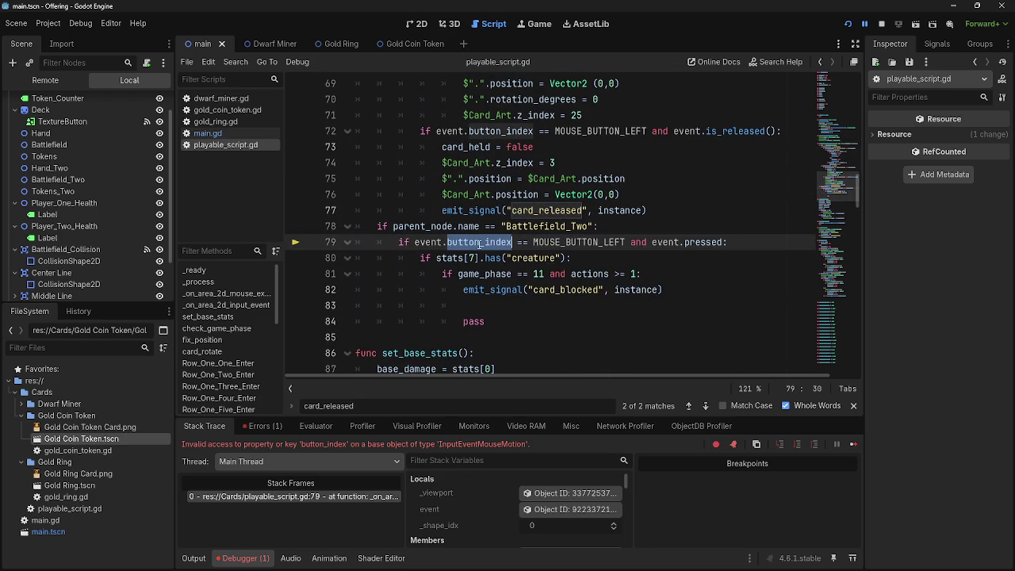
{"action": "double_click", "coordinate": [567, 242]}
{"action": "double_click", "coordinate": [700, 243]}
{"action": "double_click", "coordinate": [666, 243]}
{"action": "scroll", "coordinate": [670, 293], "scroll_direction": "up", "scroll_amount": 2}
{"action": "scroll", "coordinate": [670, 292], "scroll_direction": "up", "scroll_amount": 5}
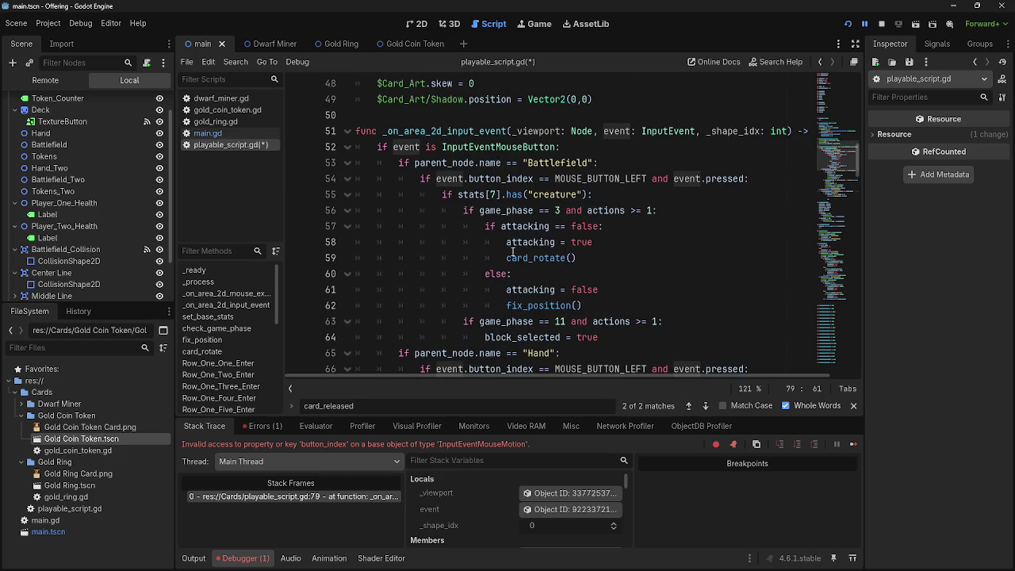
{"action": "left_click", "coordinate": [630, 164]}
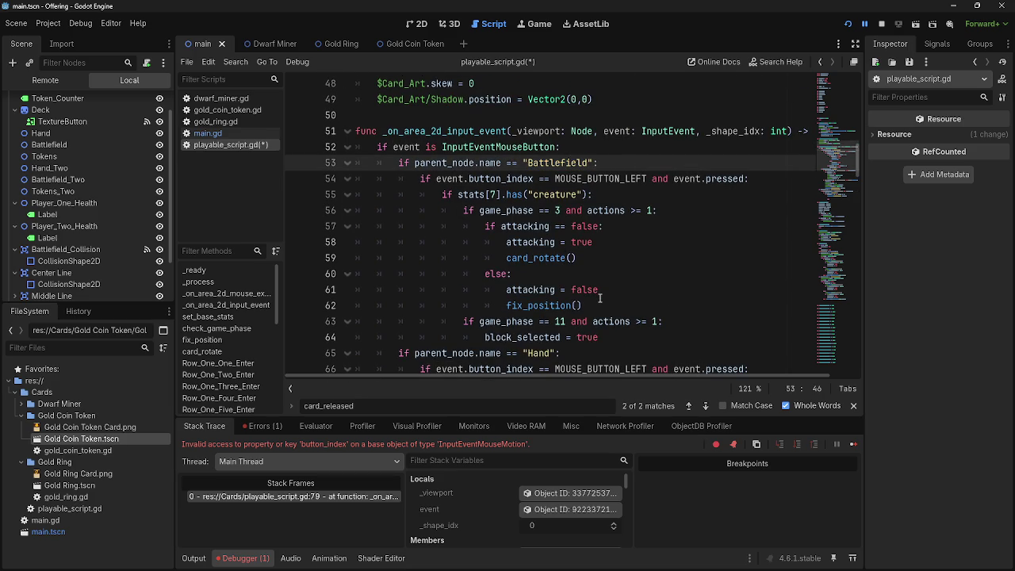
{"action": "scroll", "coordinate": [600, 298], "scroll_direction": "down", "scroll_amount": 7}
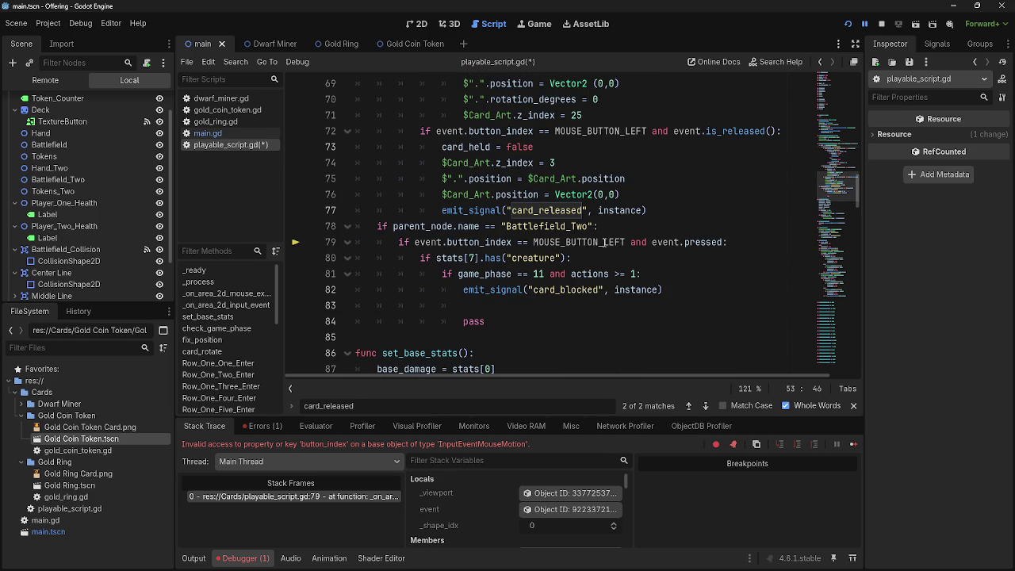
Insert print("egg") on line 81 under the creature check and restart the game
{"action": "left_click", "coordinate": [712, 259]}
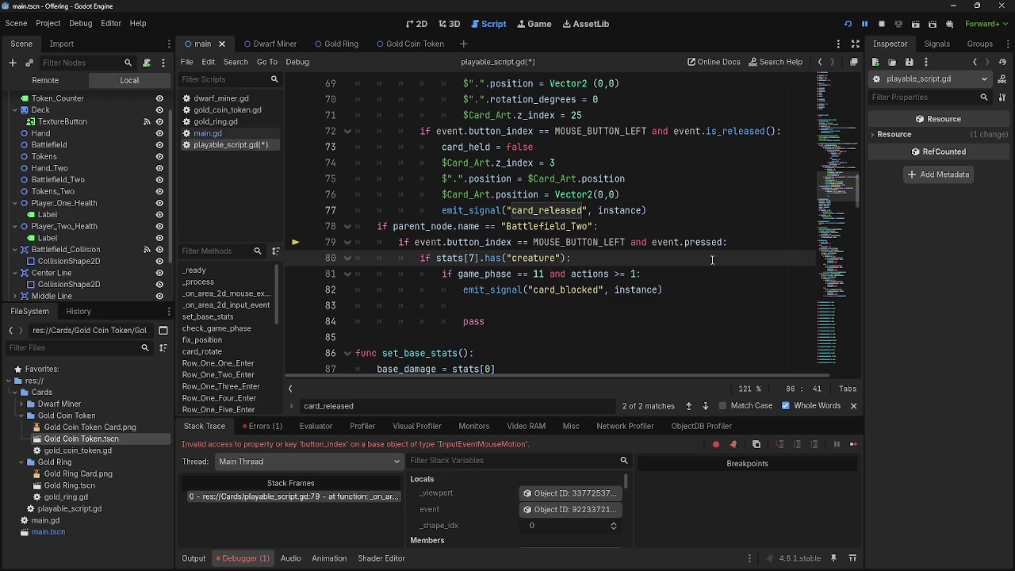
{"action": "key", "text": "Return"}
{"action": "type", "text": "print(\""}
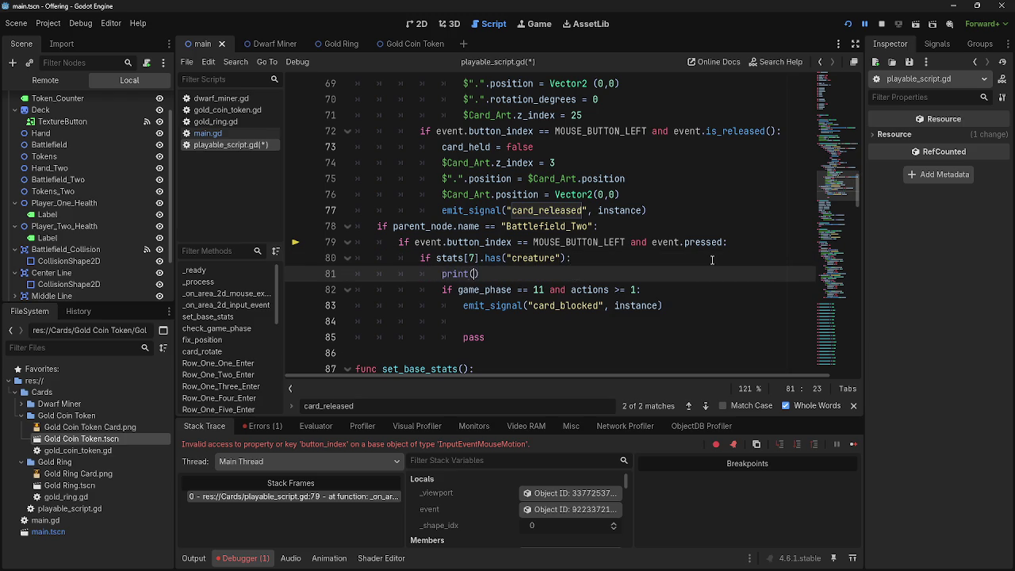
{"action": "type", "text": "egg"}
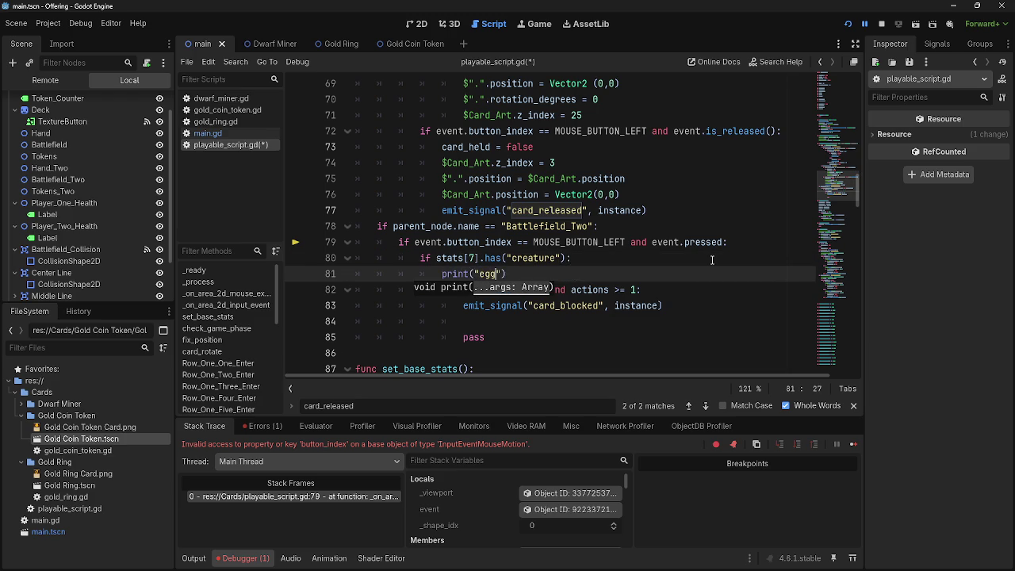
{"action": "left_click", "coordinate": [860, 23]}
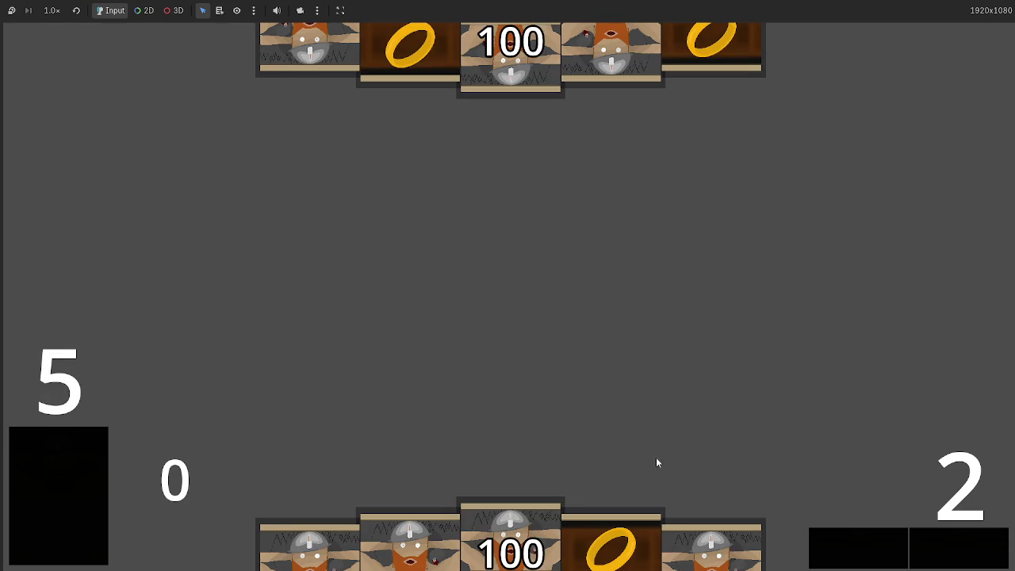
Play a hand card onto the board and check the line 79 button_index error
{"action": "mouse_move", "coordinate": [511, 539]}
{"action": "left_mouse_down"}
{"action": "mouse_move", "coordinate": [510, 345]}
{"action": "mouse_move", "coordinate": [511, 381]}
{"action": "left_mouse_up"}
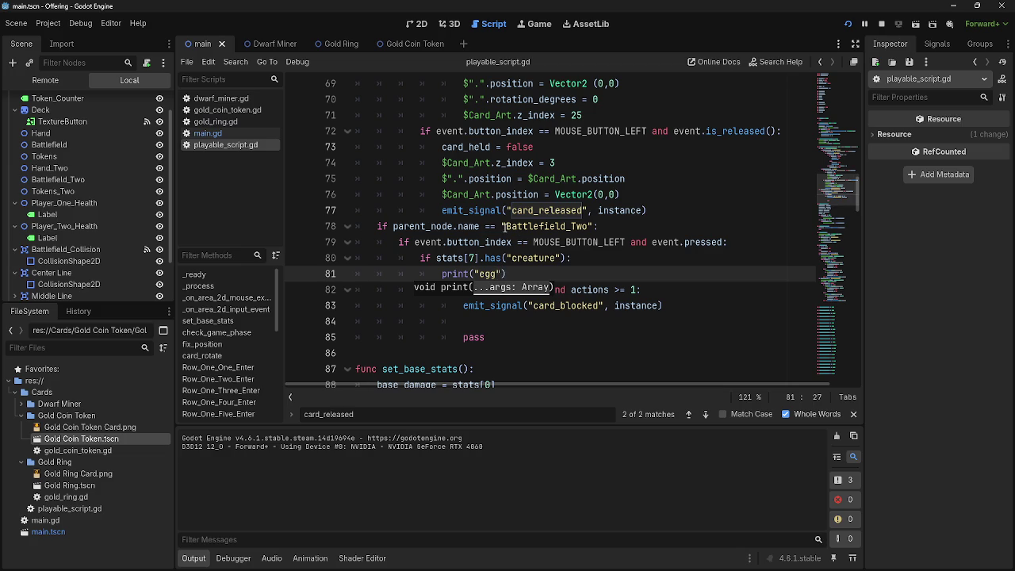
{"action": "key", "text": "alt+Tab"}
{"action": "key", "text": "alt+Tab"}
{"action": "double_click", "coordinate": [539, 226]}
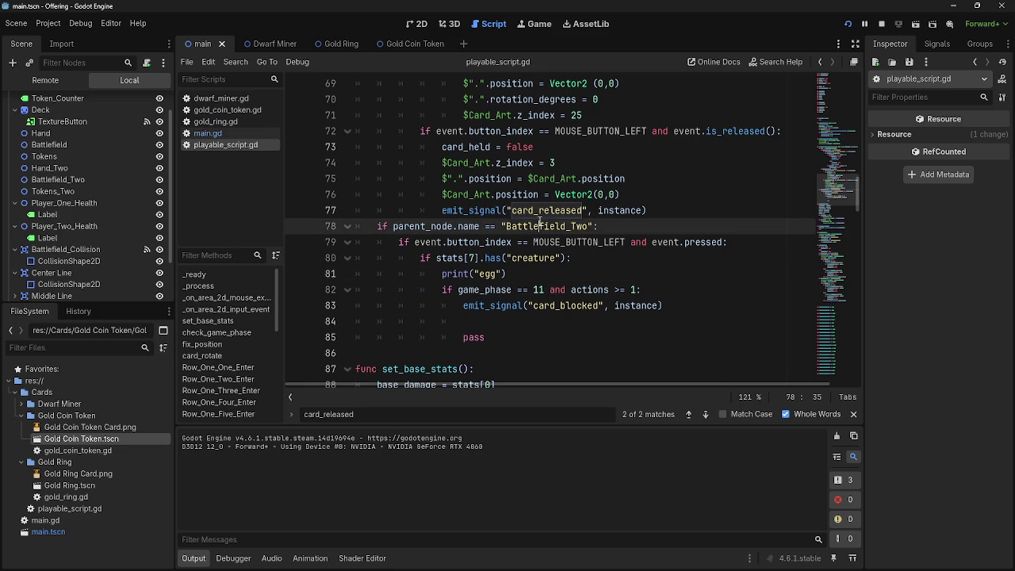
{"action": "key", "text": "alt+Tab"}
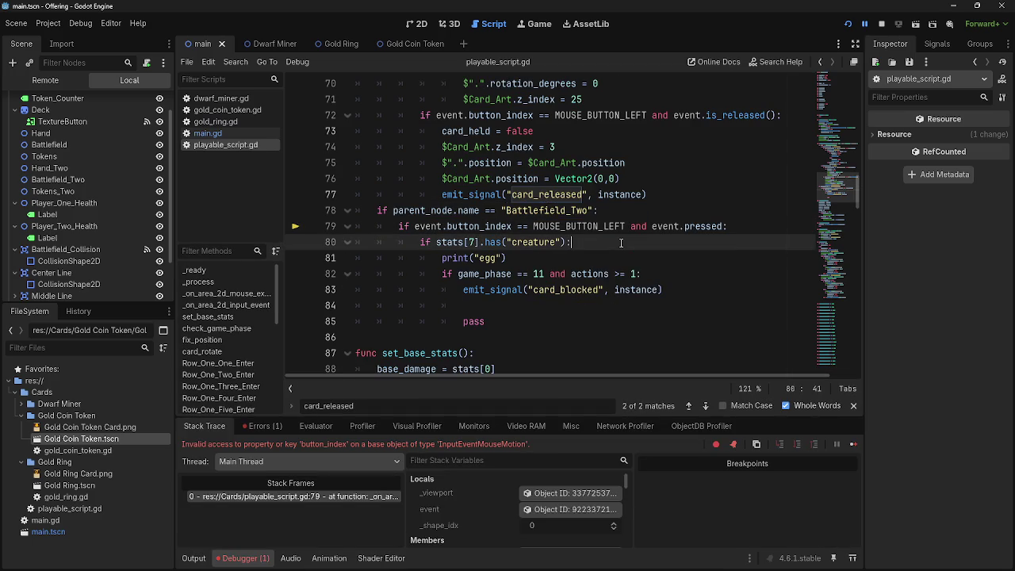
Relaunch the game and click the deck repeatedly to reach the opponent's attack phase
{"action": "scroll", "coordinate": [621, 243], "scroll_direction": "up", "scroll_amount": 7}
{"action": "scroll", "coordinate": [613, 317], "scroll_direction": "down", "scroll_amount": 4}
{"action": "scroll", "coordinate": [613, 317], "scroll_direction": "down", "scroll_amount": 3}
{"action": "left_click", "coordinate": [855, 24]}
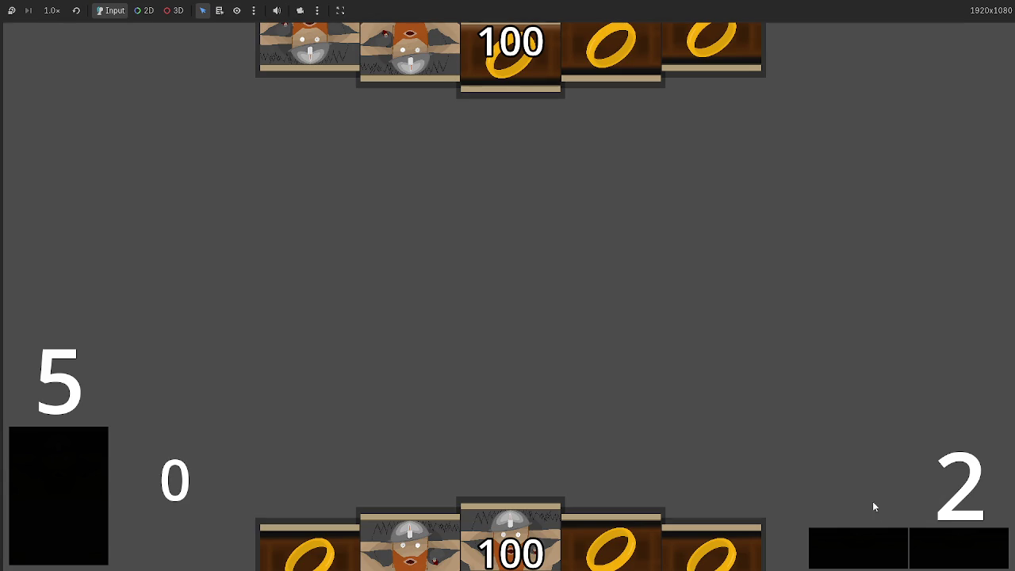
{"action": "left_click", "coordinate": [946, 551]}
{"action": "left_click", "coordinate": [946, 551]}
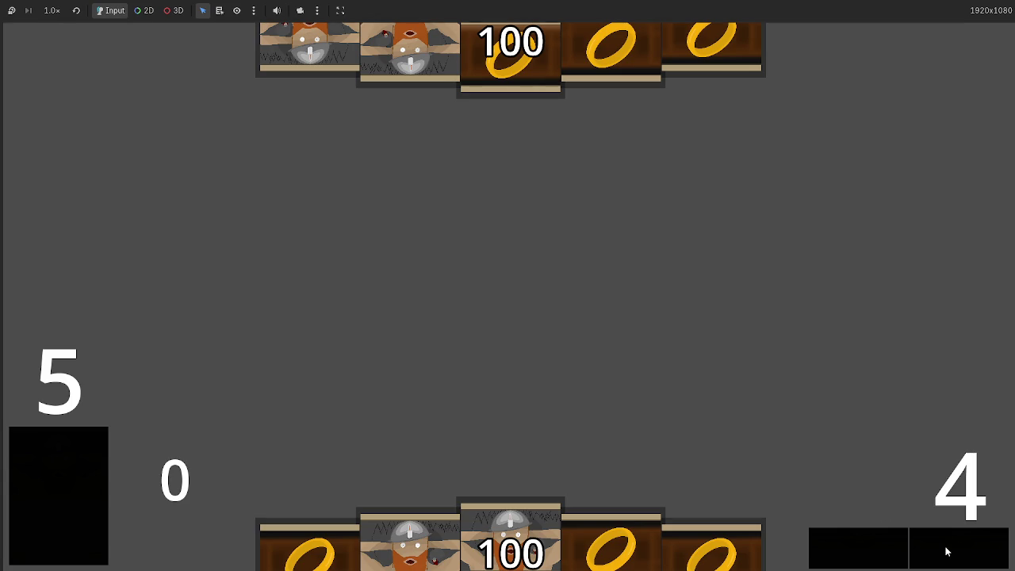
{"action": "left_click", "coordinate": [946, 550]}
{"action": "left_click", "coordinate": [945, 549]}
{"action": "left_click", "coordinate": [944, 546]}
{"action": "left_click", "coordinate": [943, 542]}
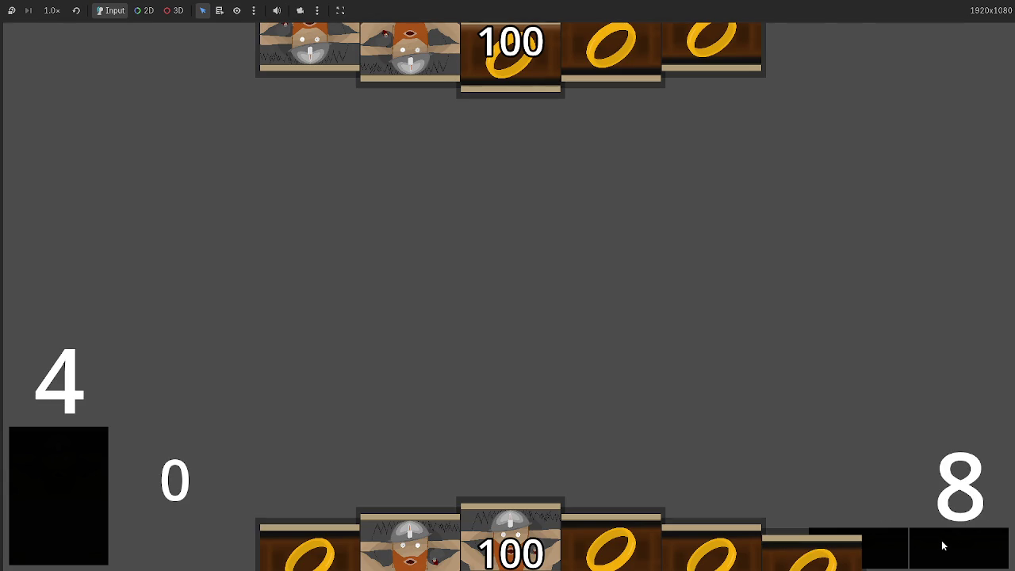
{"action": "left_click", "coordinate": [942, 540]}
{"action": "left_click", "coordinate": [942, 540]}
{"action": "left_click", "coordinate": [942, 540]}
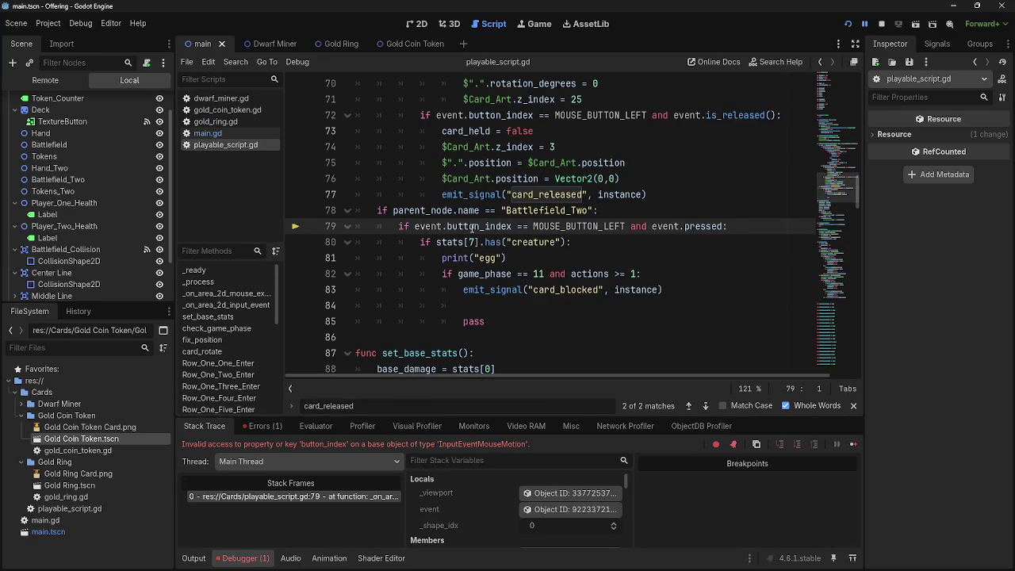
Examine line 79's button_index check and line 78's parent_node condition
{"action": "left_click", "coordinate": [474, 226]}
{"action": "double_click", "coordinate": [476, 227]}
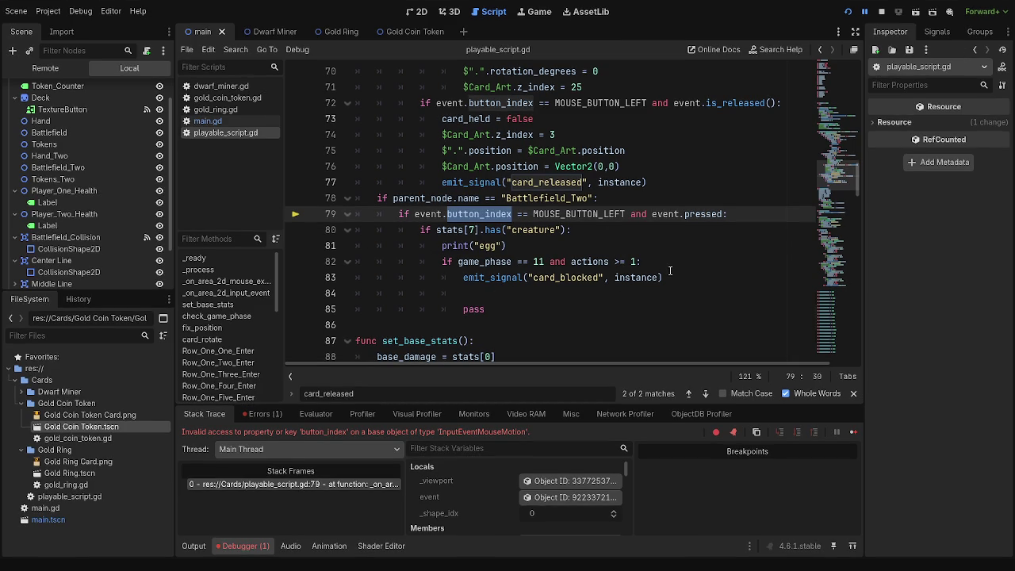
{"action": "left_click", "coordinate": [617, 246]}
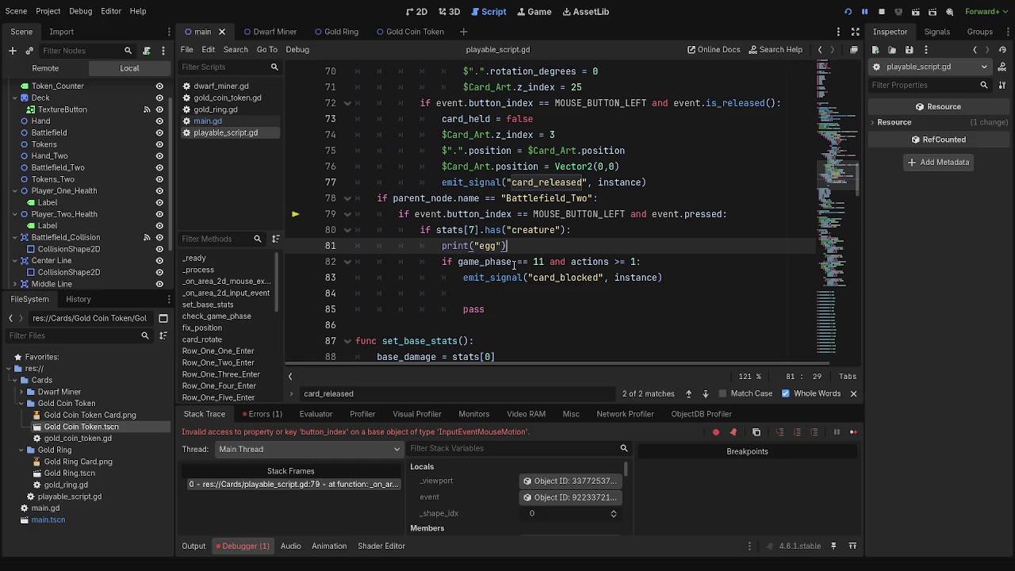
{"action": "double_click", "coordinate": [428, 198]}
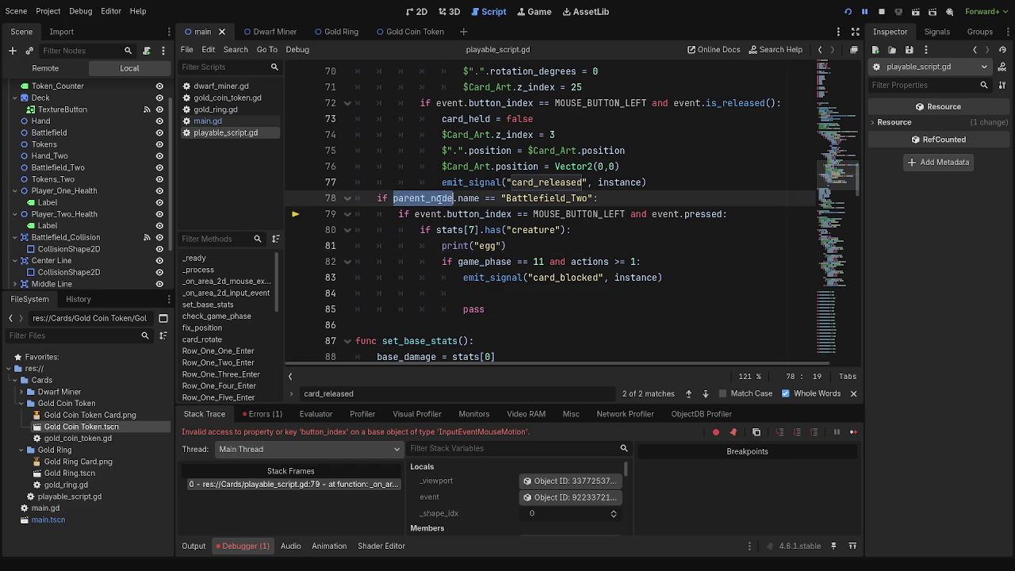
{"action": "scroll", "coordinate": [600, 341], "scroll_direction": "up", "scroll_amount": 6}
{"action": "scroll", "coordinate": [600, 341], "scroll_direction": "down", "scroll_amount": 4}
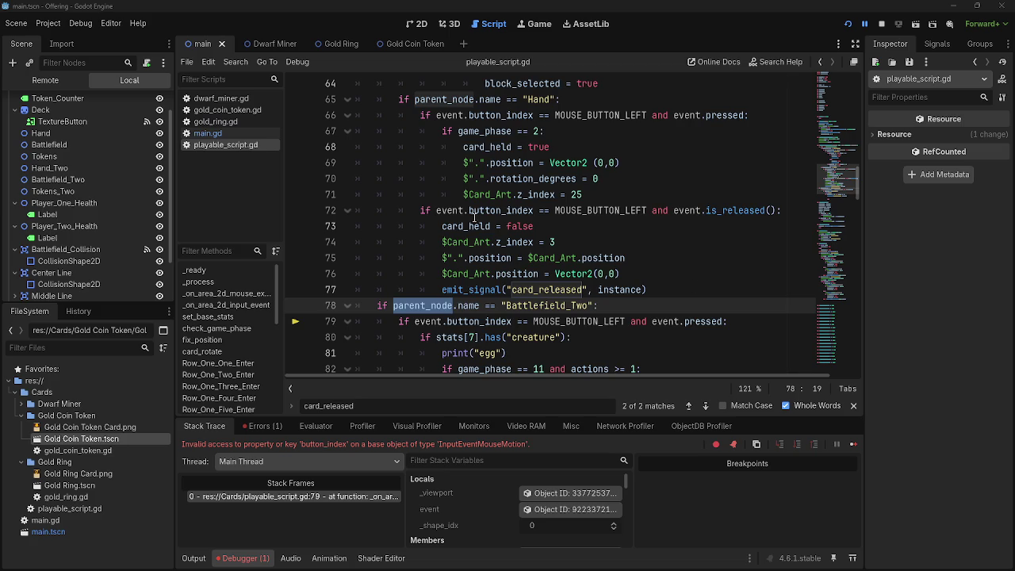
{"action": "scroll", "coordinate": [547, 261], "scroll_direction": "up", "scroll_amount": 2}
{"action": "scroll", "coordinate": [547, 261], "scroll_direction": "down", "scroll_amount": 3}
Inspect the Battlefield_Two condition and line 79's button_index, MOUSE_BUTTON_LEFT and pressed checks
{"action": "double_click", "coordinate": [547, 258]}
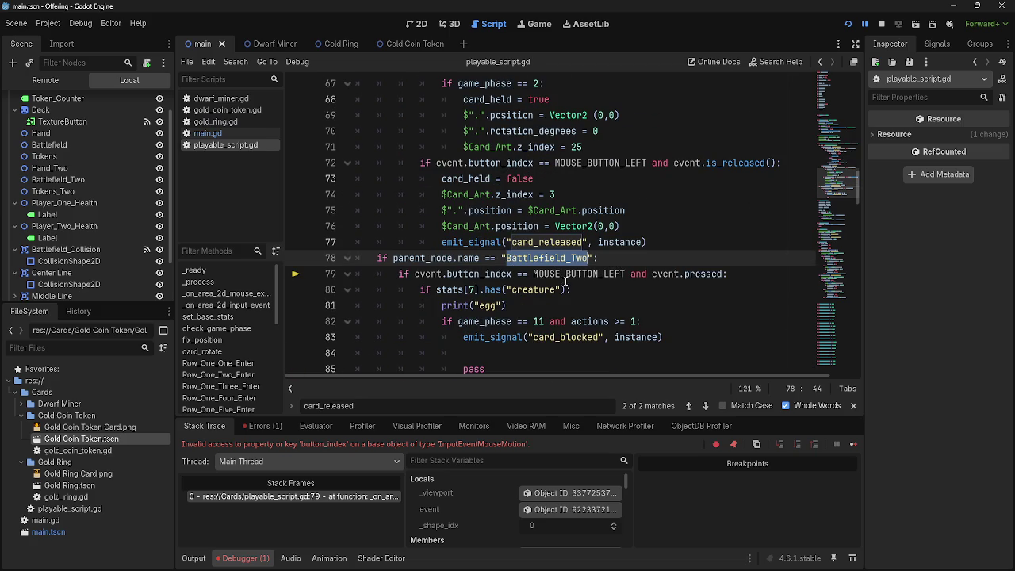
{"action": "left_click", "coordinate": [462, 273]}
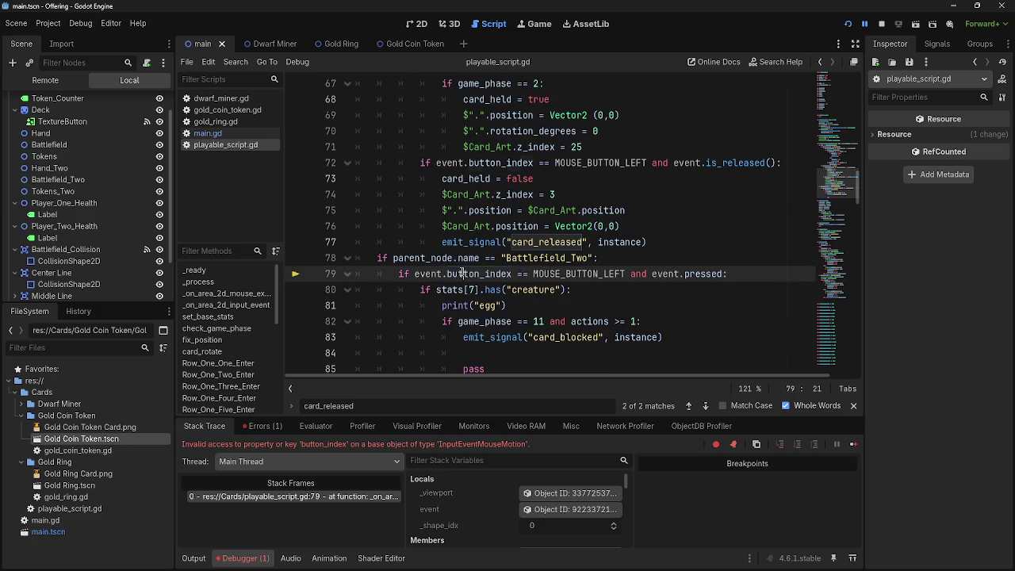
{"action": "double_click", "coordinate": [462, 273]}
{"action": "scroll", "coordinate": [484, 284], "scroll_direction": "up", "scroll_amount": 7}
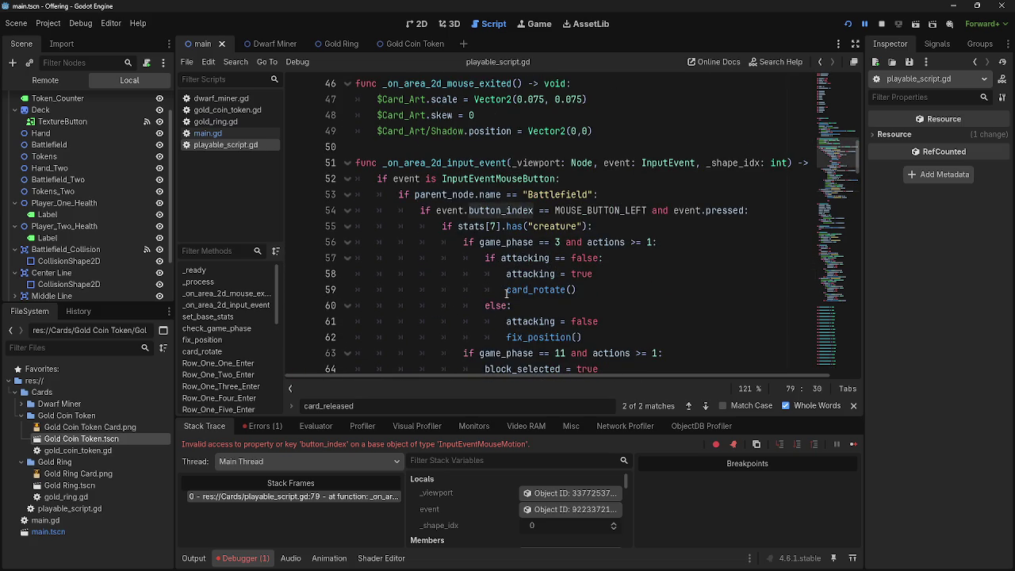
{"action": "scroll", "coordinate": [507, 292], "scroll_direction": "down", "scroll_amount": 7}
{"action": "double_click", "coordinate": [566, 274]}
{"action": "left_click", "coordinate": [696, 274]}
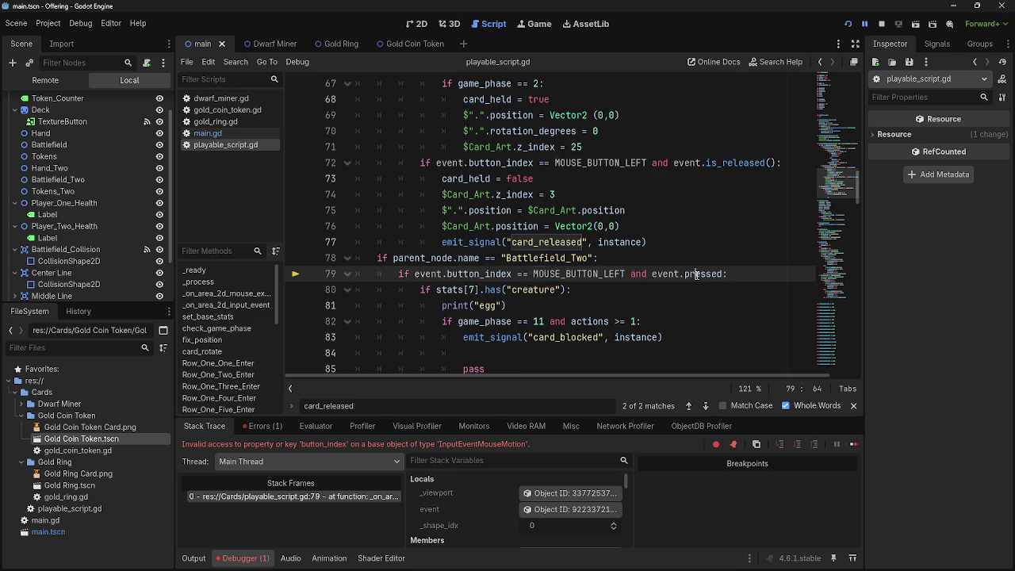
{"action": "scroll", "coordinate": [444, 293], "scroll_direction": "up", "scroll_amount": 3}
{"action": "left_click", "coordinate": [378, 258]}
{"action": "scroll", "coordinate": [379, 257], "scroll_direction": "up", "scroll_amount": 4}
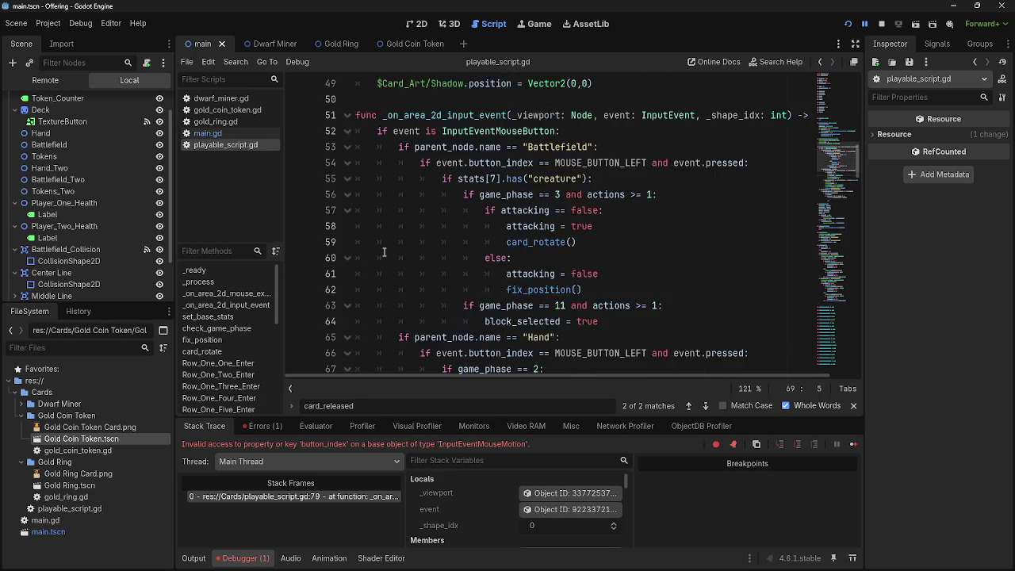
{"action": "left_click", "coordinate": [383, 194]}
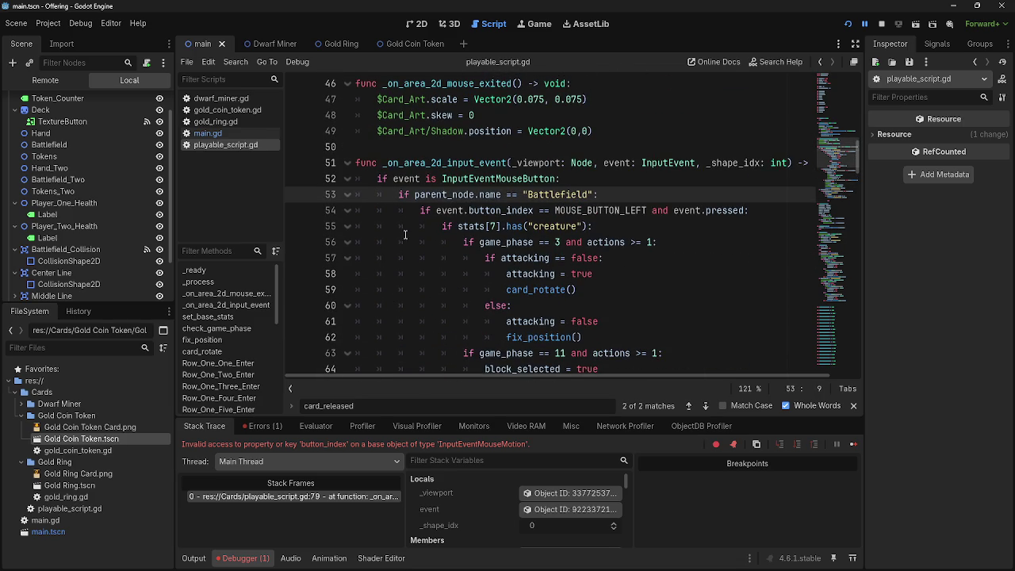
{"action": "scroll", "coordinate": [405, 234], "scroll_direction": "down", "scroll_amount": 8}
Indent lines 78–85, the Battlefield_Two block, one level and relaunch the game
{"action": "left_click_drag", "start_coordinate": [372, 213], "coordinate": [492, 321]}
{"action": "key", "text": "Tab"}
{"action": "left_click", "coordinate": [582, 306]}
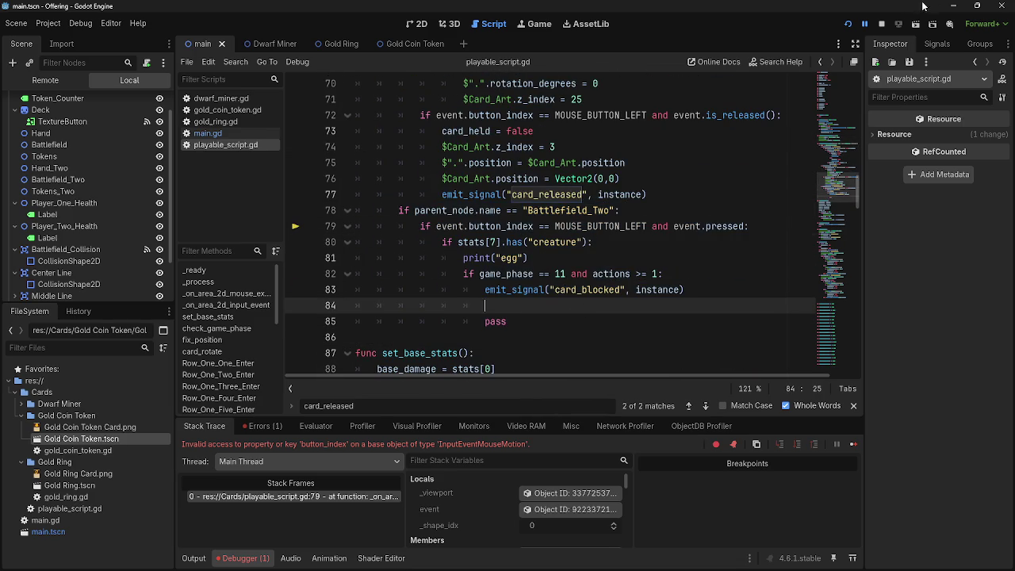
{"action": "left_click", "coordinate": [881, 23]}
{"action": "left_click", "coordinate": [847, 24]}
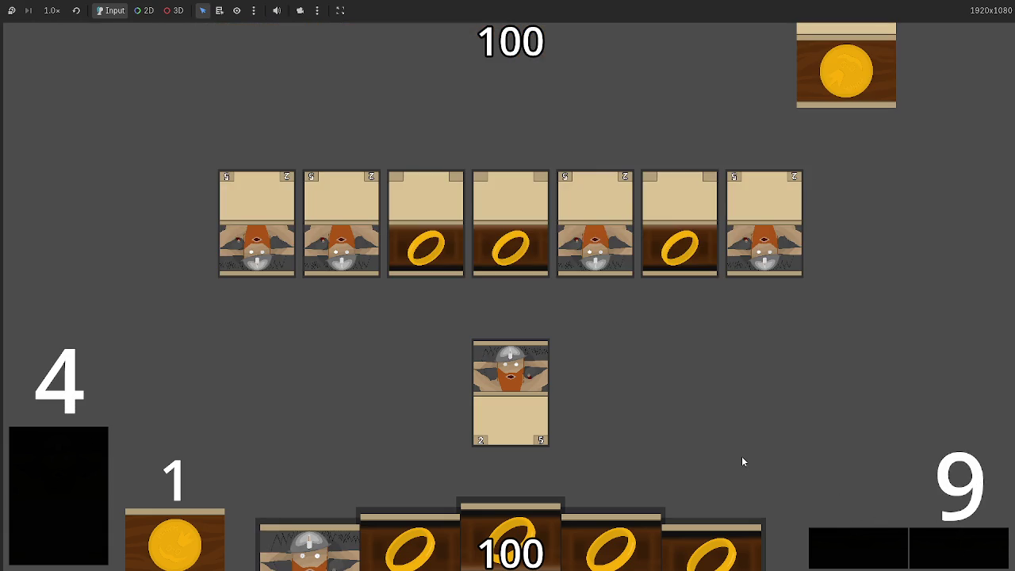
Return to playable_script.gd after the test and delete the print("egg") debug line
{"action": "key", "text": "F8"}
{"action": "key", "text": "alt+Tab"}
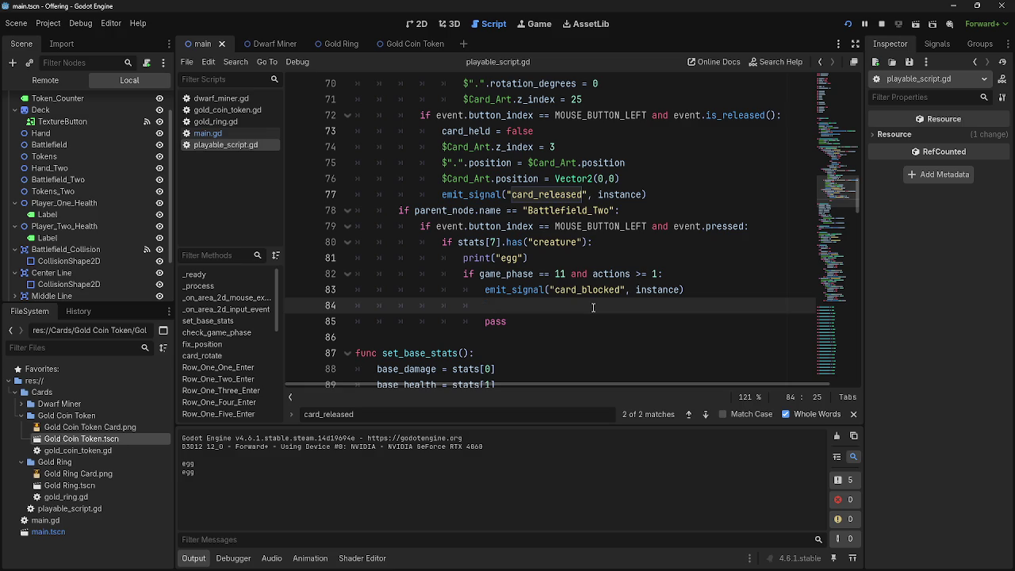
{"action": "left_click_drag", "start_coordinate": [717, 242], "coordinate": [718, 257]}
{"action": "key", "text": "BackSpace"}
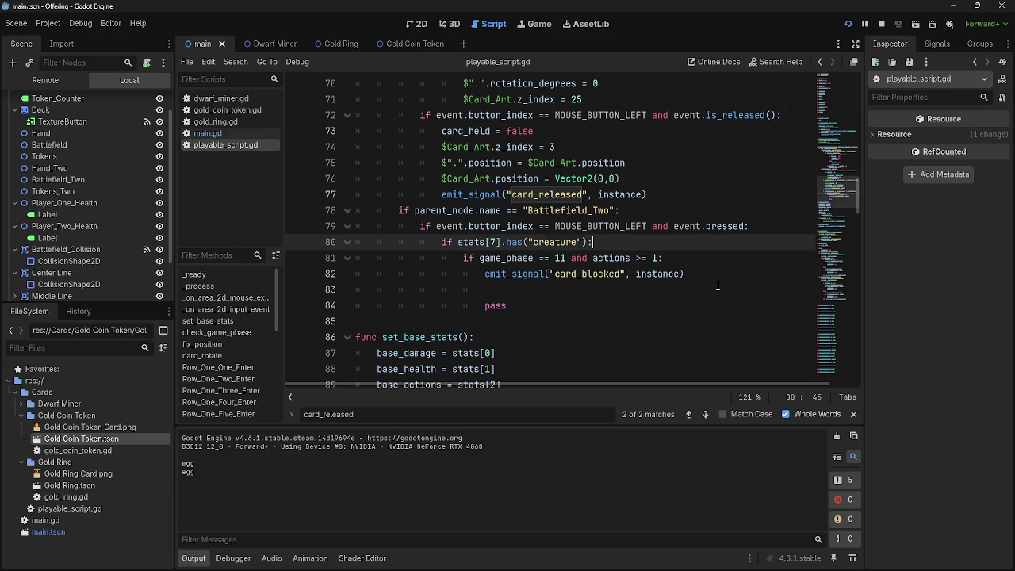
Restart the game, play a dwarf card into the centre row, then return to playable_script.gd
{"action": "left_click", "coordinate": [710, 274]}
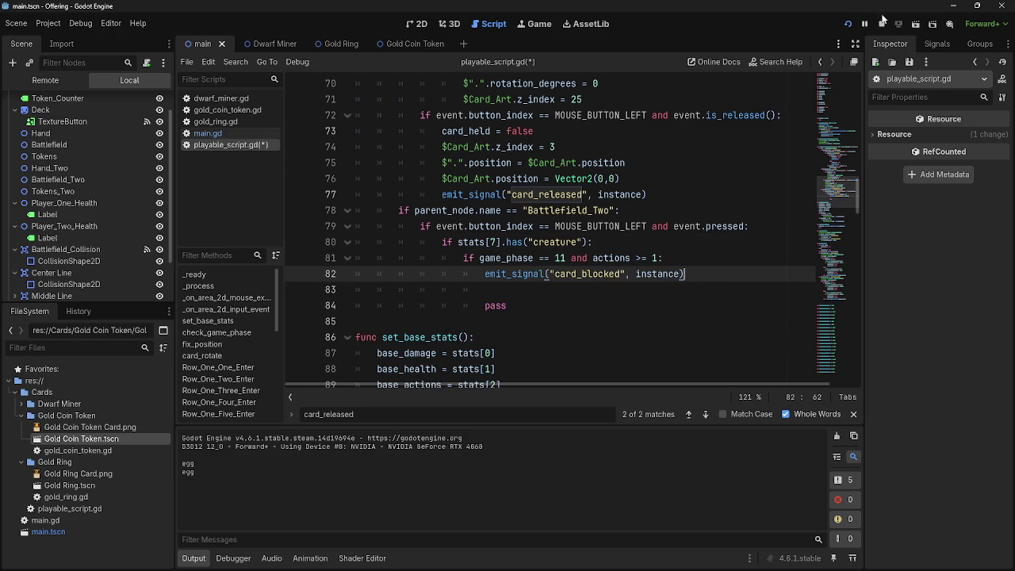
{"action": "left_click", "coordinate": [881, 23]}
{"action": "left_click", "coordinate": [847, 24]}
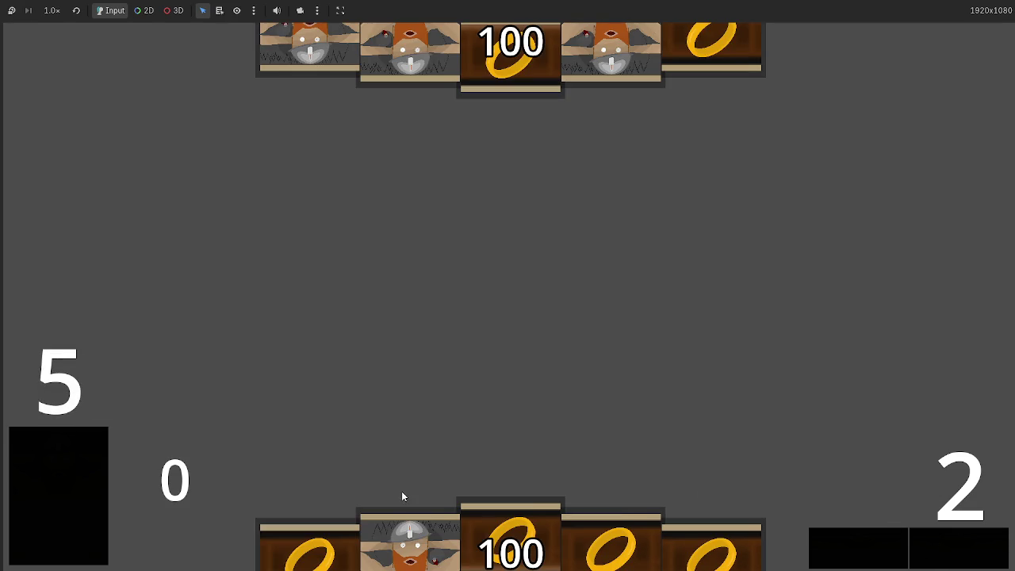
{"action": "left_click", "coordinate": [410, 532]}
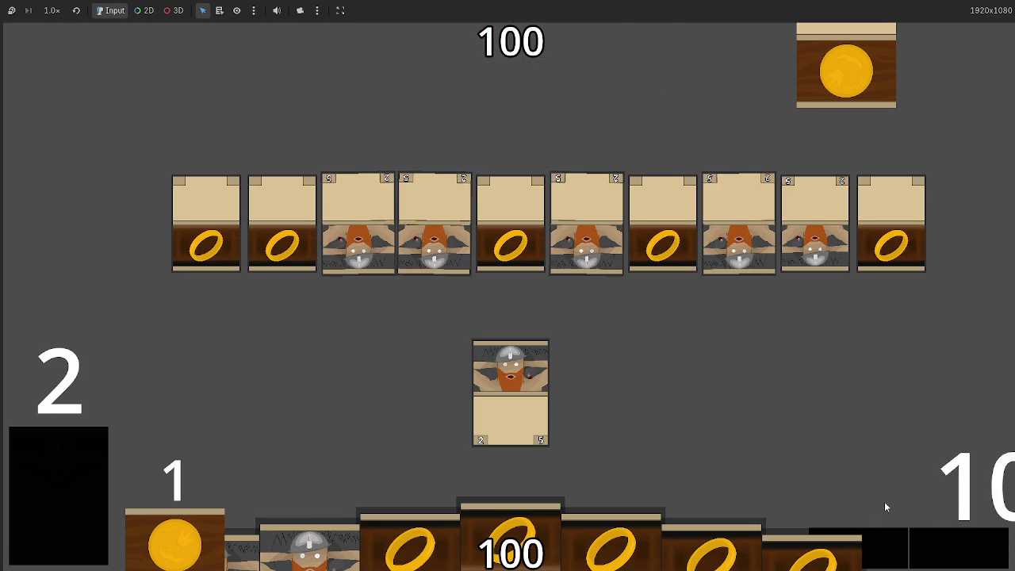
{"action": "key", "text": "alt+Tab"}
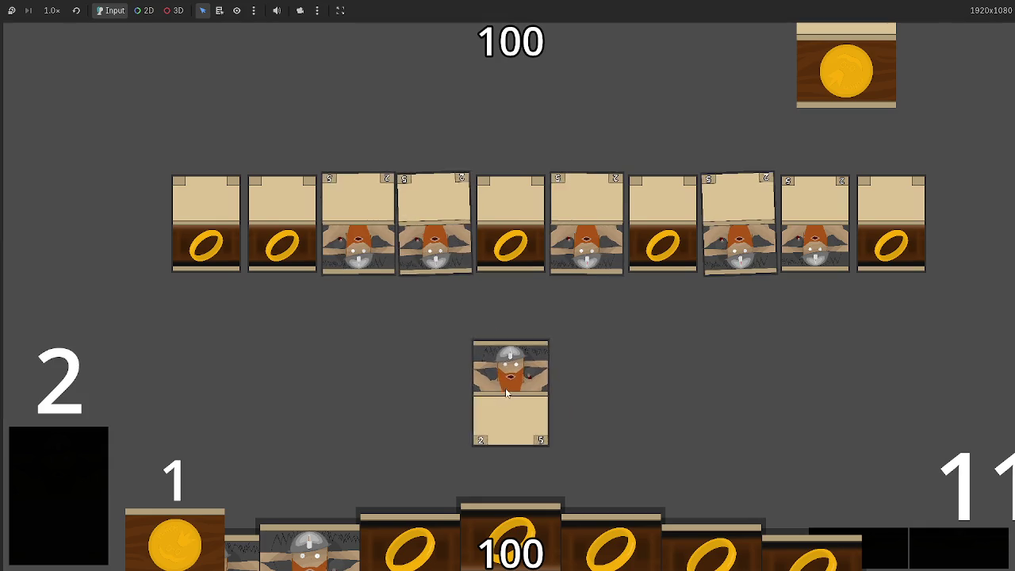
{"action": "key", "text": "alt+Tab"}
{"action": "key", "text": "alt+Tab"}
{"action": "key", "text": "alt+Tab"}
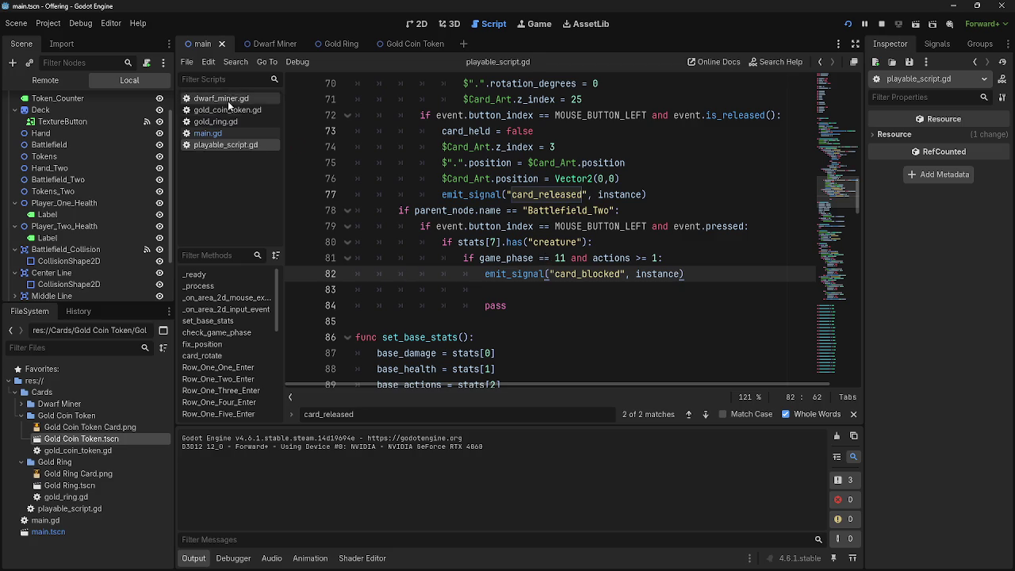
{"action": "left_click", "coordinate": [208, 133]}
{"action": "double_click", "coordinate": [454, 337]}
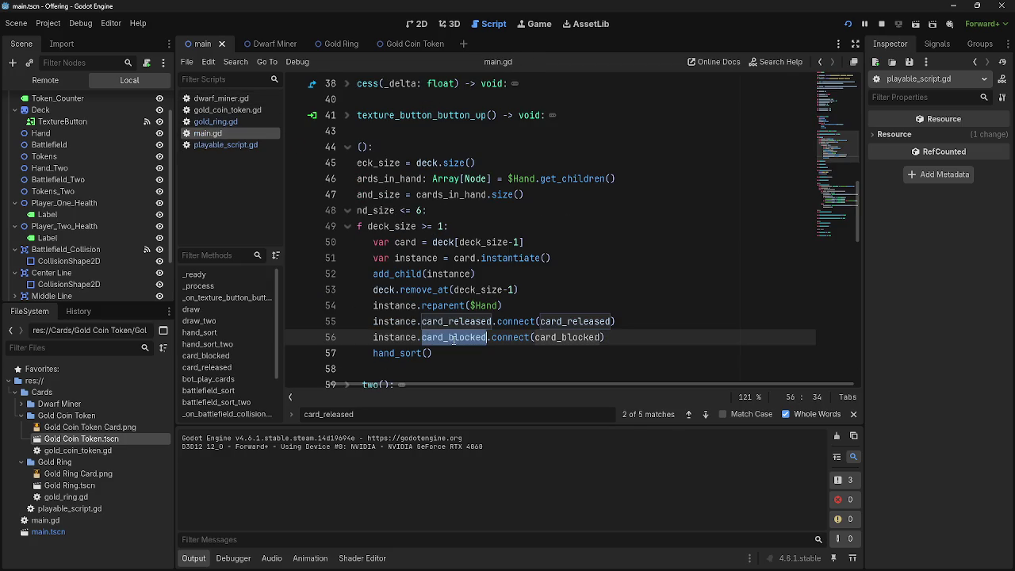
{"action": "scroll", "coordinate": [492, 324], "scroll_direction": "up", "scroll_amount": 7}
{"action": "left_click_drag", "start_coordinate": [376, 412], "coordinate": [325, 416]}
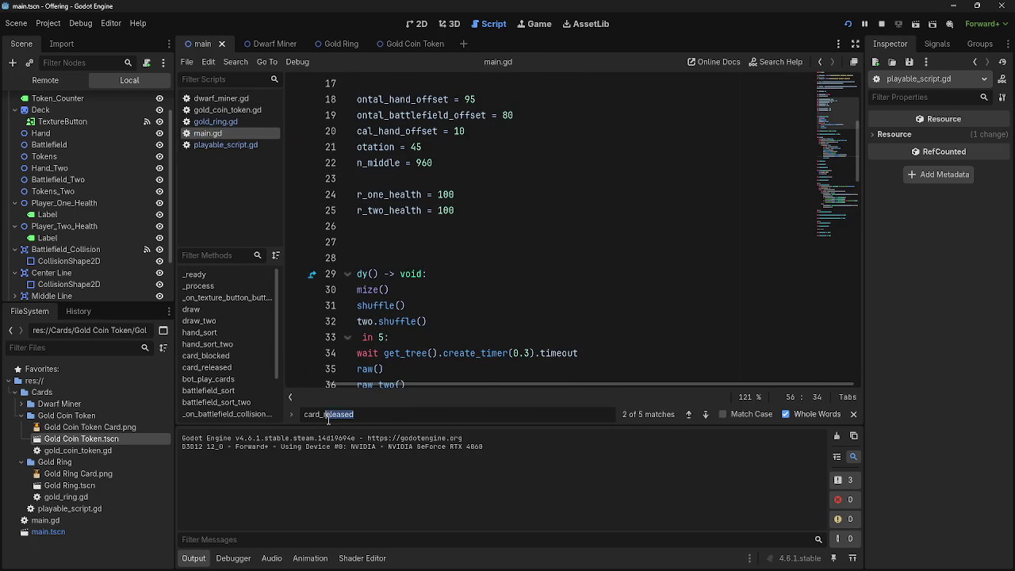
{"action": "type", "text": "block"}
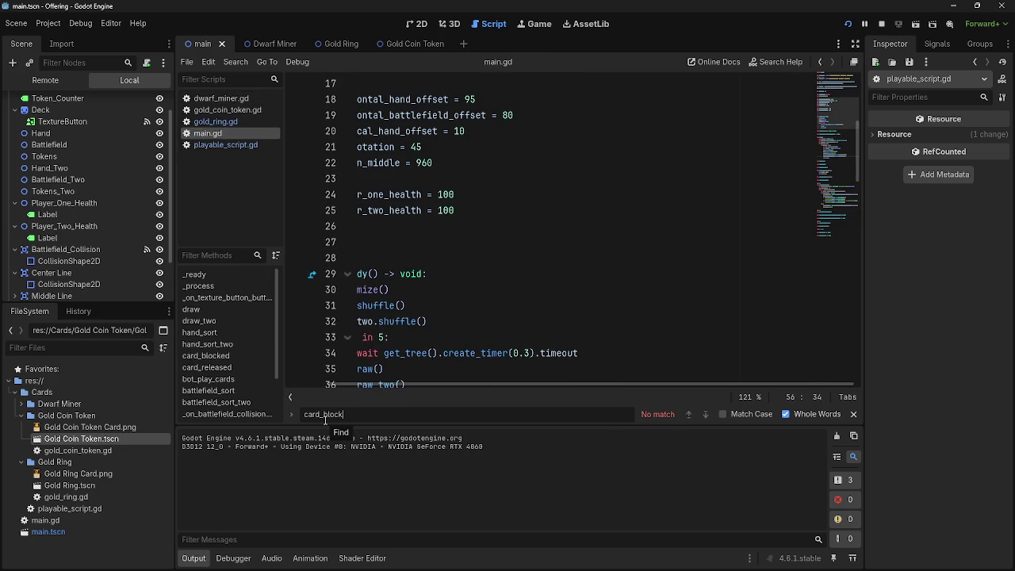
{"action": "type", "text": "ed"}
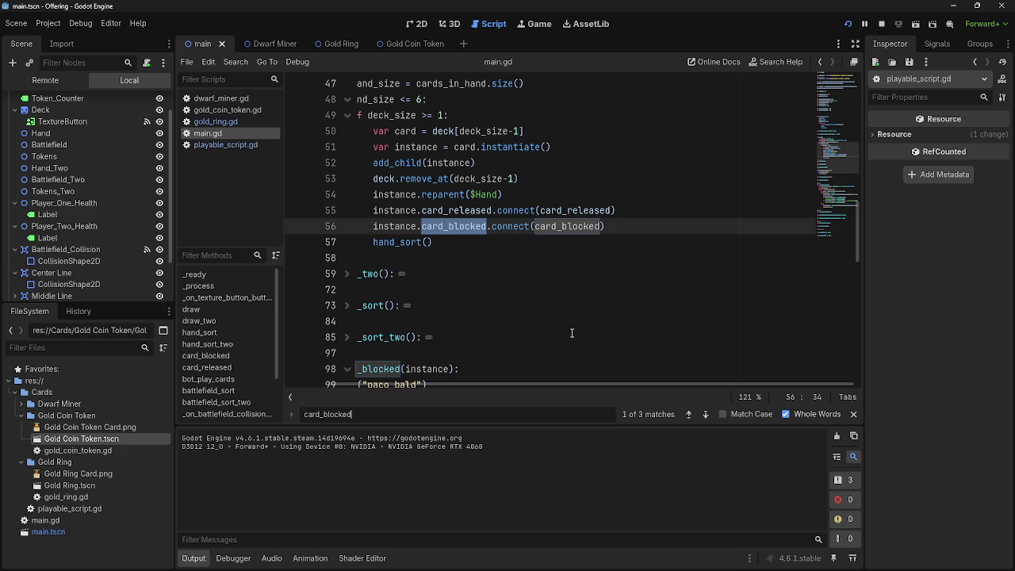
{"action": "double_click", "coordinate": [575, 210]}
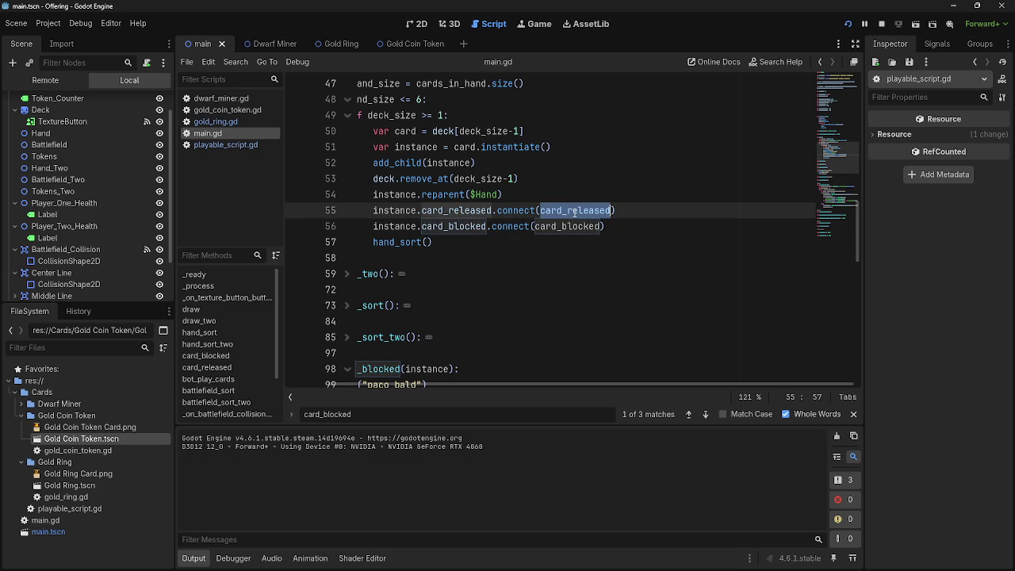
{"action": "scroll", "coordinate": [578, 271], "scroll_direction": "up", "scroll_amount": 15}
{"action": "left_click_drag", "start_coordinate": [458, 386], "coordinate": [339, 383]}
{"action": "scroll", "coordinate": [548, 298], "scroll_direction": "down", "scroll_amount": 15}
{"action": "scroll", "coordinate": [548, 298], "scroll_direction": "up", "scroll_amount": 4}
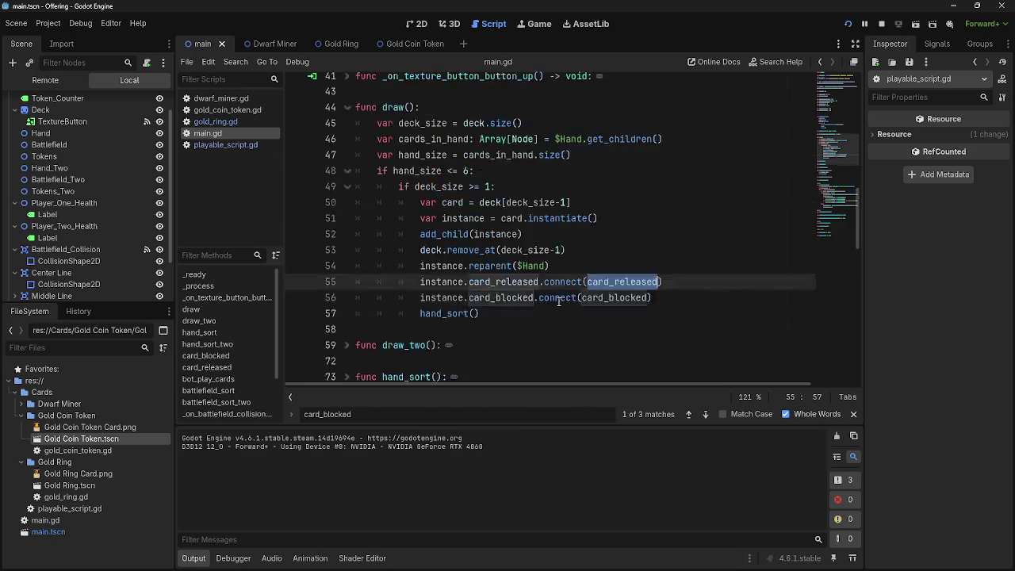
{"action": "scroll", "coordinate": [560, 305], "scroll_direction": "down", "scroll_amount": 7}
{"action": "scroll", "coordinate": [559, 305], "scroll_direction": "down", "scroll_amount": 2}
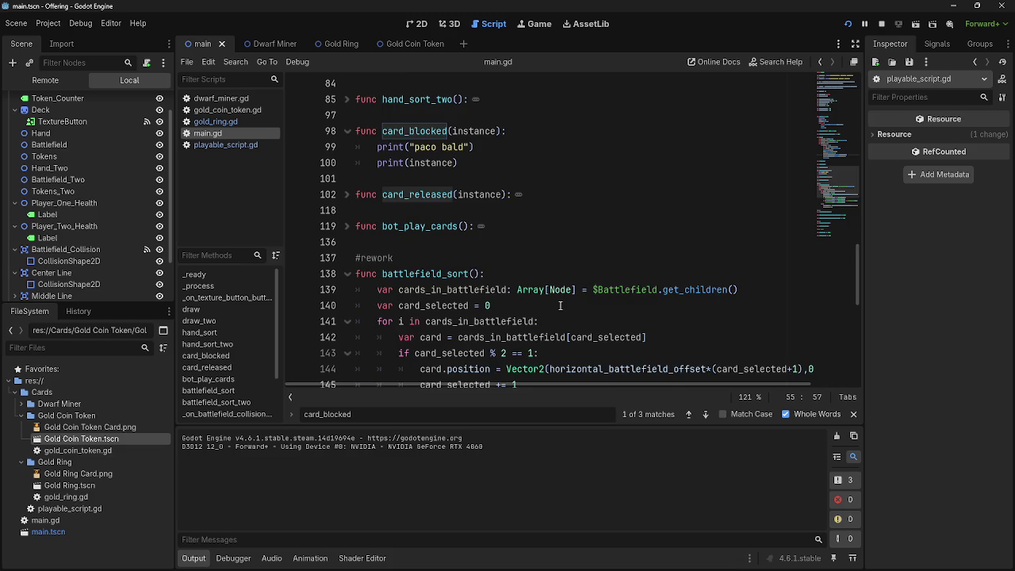
{"action": "scroll", "coordinate": [516, 288], "scroll_direction": "up", "scroll_amount": 2}
{"action": "left_click", "coordinate": [348, 243]}
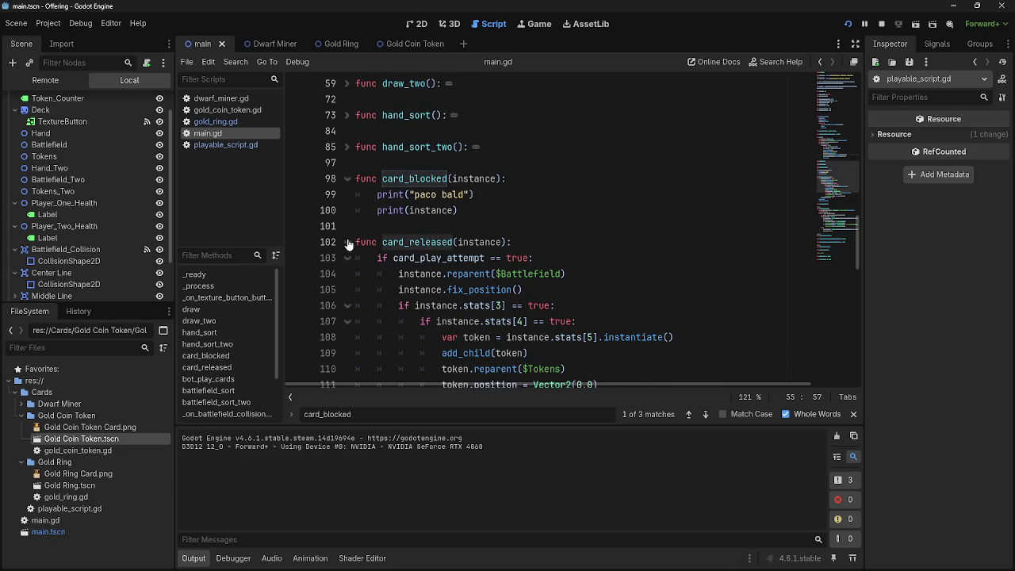
{"action": "left_click", "coordinate": [348, 242]}
{"action": "scroll", "coordinate": [476, 238], "scroll_direction": "up", "scroll_amount": 5}
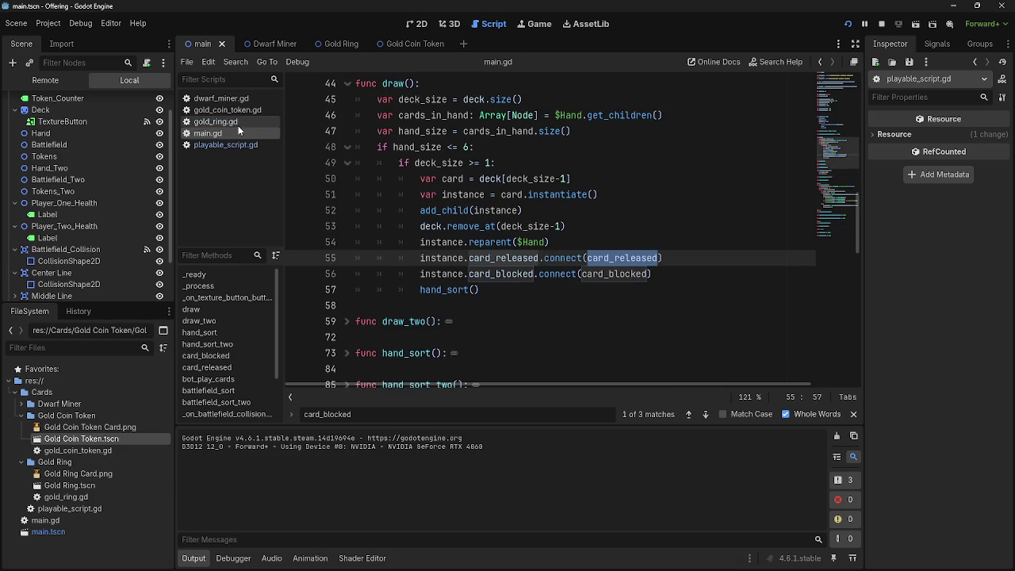
{"action": "left_click", "coordinate": [225, 146]}
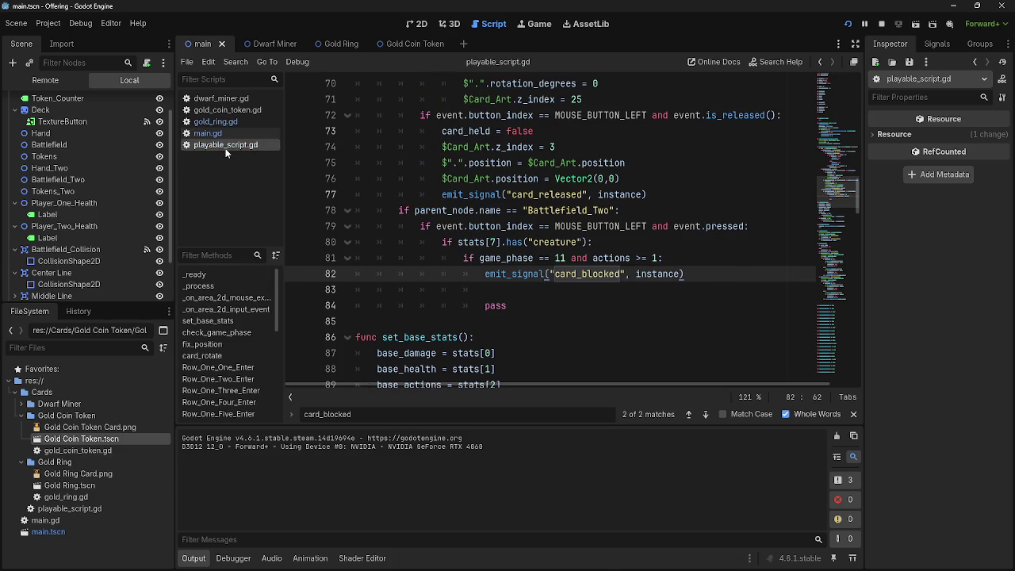
{"action": "double_click", "coordinate": [595, 274]}
{"action": "left_click", "coordinate": [723, 275]}
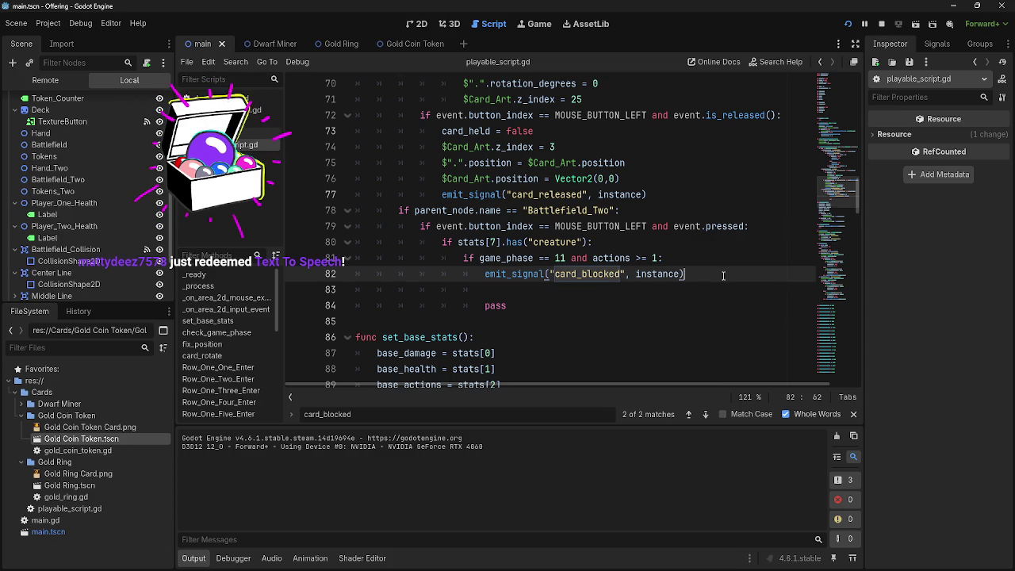
{"action": "scroll", "coordinate": [723, 276], "scroll_direction": "up", "scroll_amount": 2}
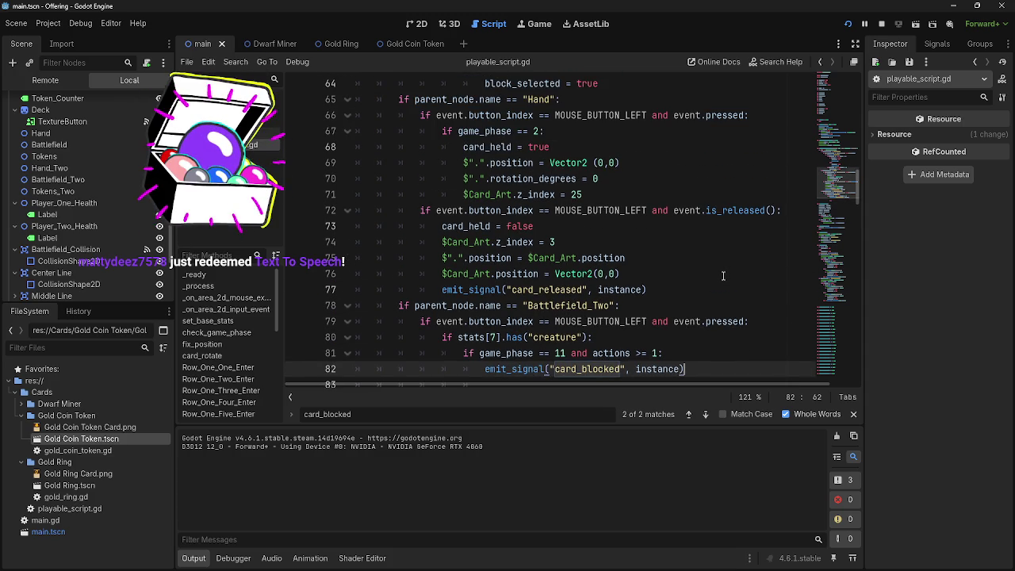
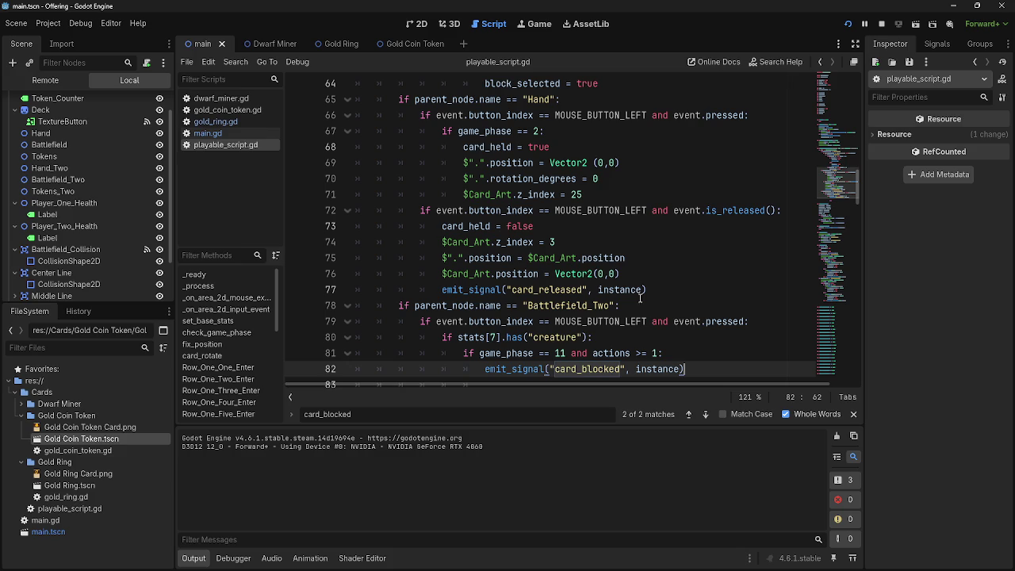
Flip between playable_script.gd and main.gd in the script list to review both scripts
{"action": "scroll", "coordinate": [640, 299], "scroll_direction": "down", "scroll_amount": 3}
{"action": "scroll", "coordinate": [625, 299], "scroll_direction": "up", "scroll_amount": 2}
{"action": "scroll", "coordinate": [626, 318], "scroll_direction": "down", "scroll_amount": 1}
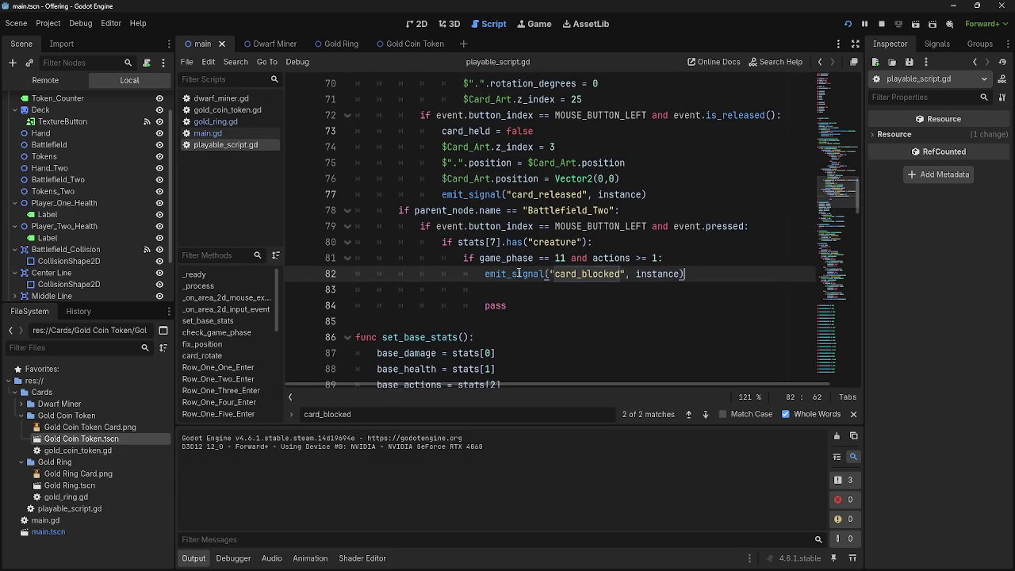
{"action": "scroll", "coordinate": [517, 273], "scroll_direction": "down", "scroll_amount": 1}
{"action": "left_click", "coordinate": [212, 134]}
{"action": "left_click", "coordinate": [219, 144]}
{"action": "left_click", "coordinate": [218, 138]}
{"action": "left_click", "coordinate": [217, 146]}
{"action": "left_click", "coordinate": [216, 133]}
{"action": "scroll", "coordinate": [506, 255], "scroll_direction": "up", "scroll_amount": 1}
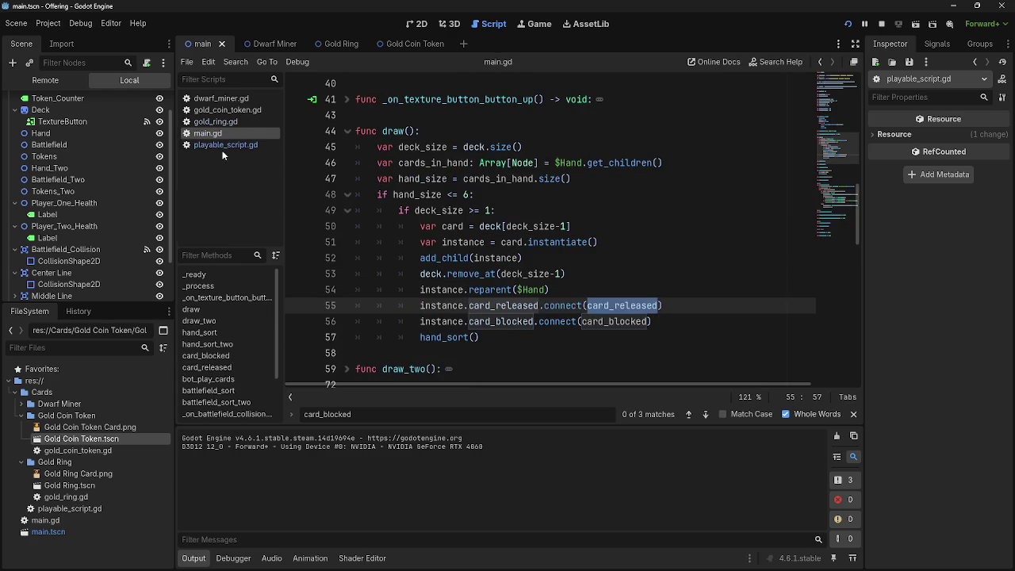
{"action": "left_click", "coordinate": [223, 146]}
{"action": "scroll", "coordinate": [647, 268], "scroll_direction": "up", "scroll_amount": 8}
{"action": "scroll", "coordinate": [647, 268], "scroll_direction": "down", "scroll_amount": 5}
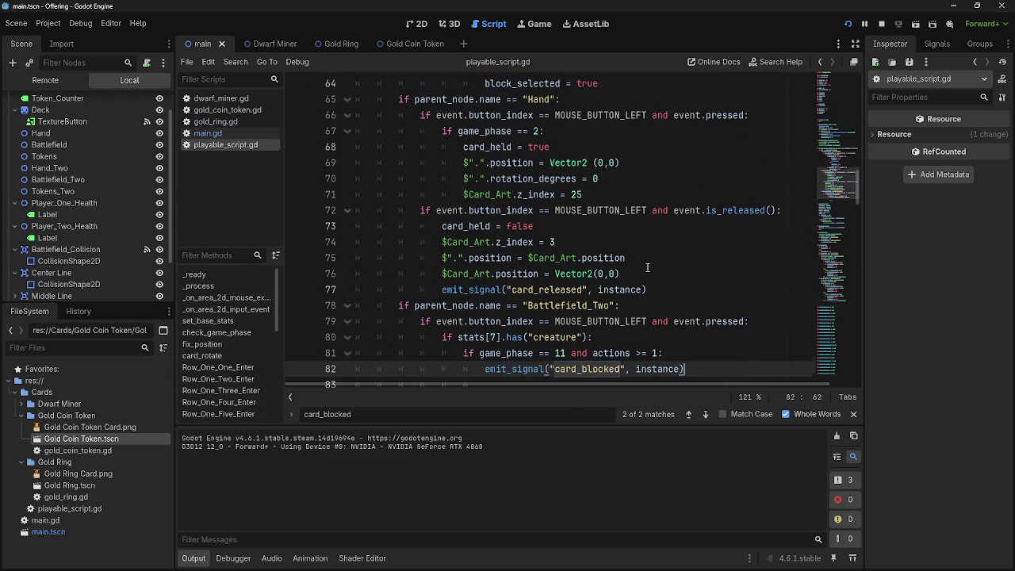
Inspect the card_released and card_blocked emits in playable_script.gd and show the Signals list
{"action": "left_click", "coordinate": [638, 290]}
{"action": "double_click", "coordinate": [547, 290]}
{"action": "scroll", "coordinate": [692, 289], "scroll_direction": "down", "scroll_amount": 1}
{"action": "left_click", "coordinate": [680, 242]}
{"action": "left_click", "coordinate": [587, 321]}
{"action": "left_click", "coordinate": [719, 325]}
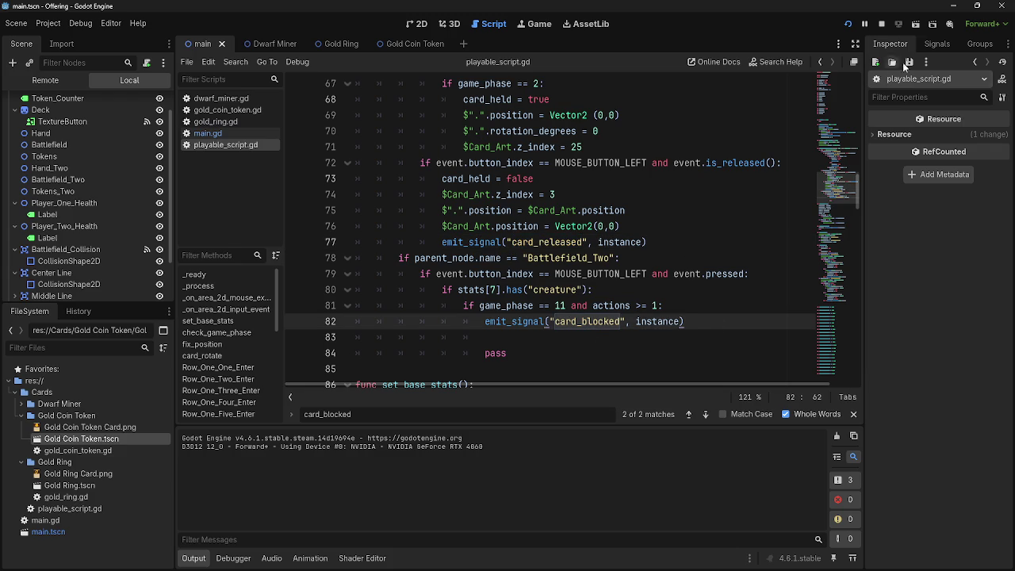
{"action": "left_click", "coordinate": [924, 44]}
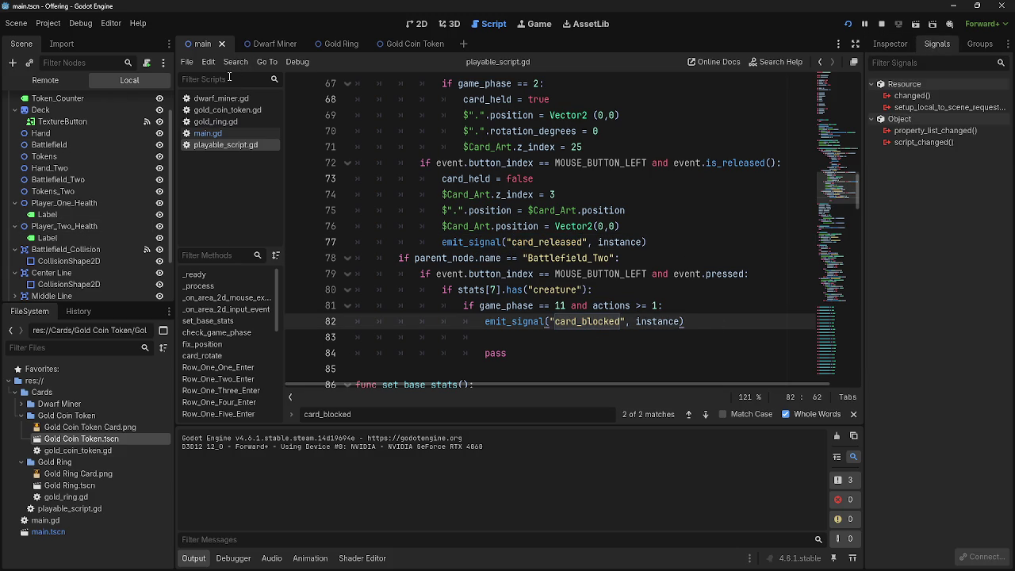
Open main.gd and examine the card_blocked connect call on line 56 of draw()
{"action": "left_click", "coordinate": [214, 121]}
{"action": "left_click", "coordinate": [208, 133]}
{"action": "left_click", "coordinate": [212, 145]}
{"action": "left_click", "coordinate": [208, 134]}
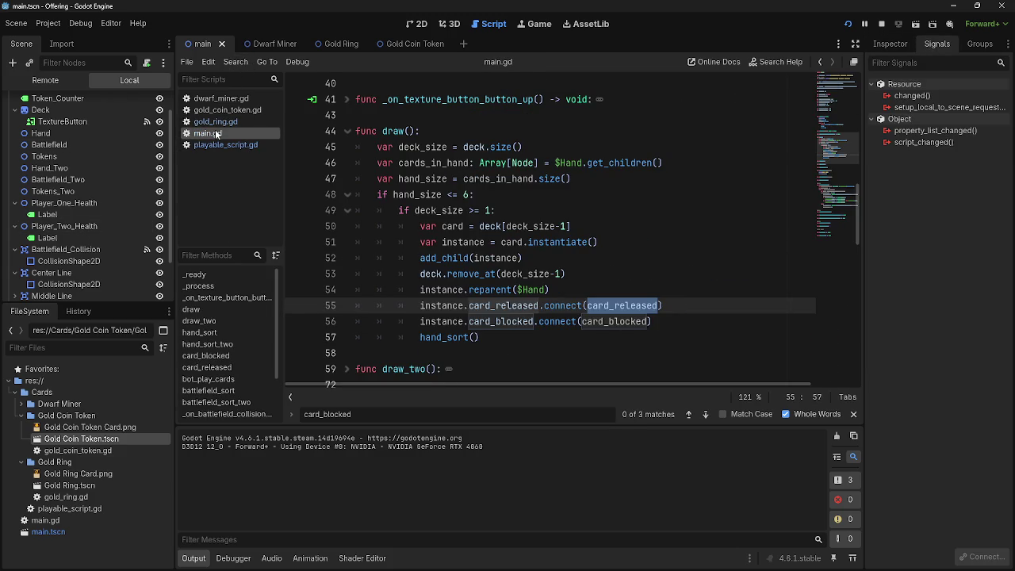
{"action": "double_click", "coordinate": [490, 321]}
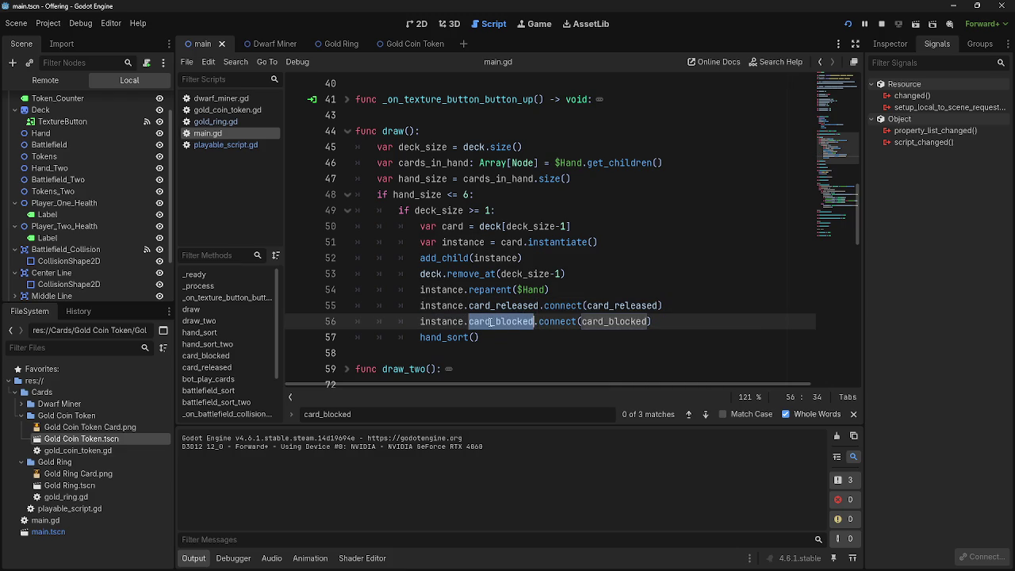
{"action": "double_click", "coordinate": [558, 324]}
{"action": "double_click", "coordinate": [620, 323]}
{"action": "left_click", "coordinate": [667, 327]}
Look over the rest of main.gd and launch the game with Run Project
{"action": "scroll", "coordinate": [667, 328], "scroll_direction": "up", "scroll_amount": 8}
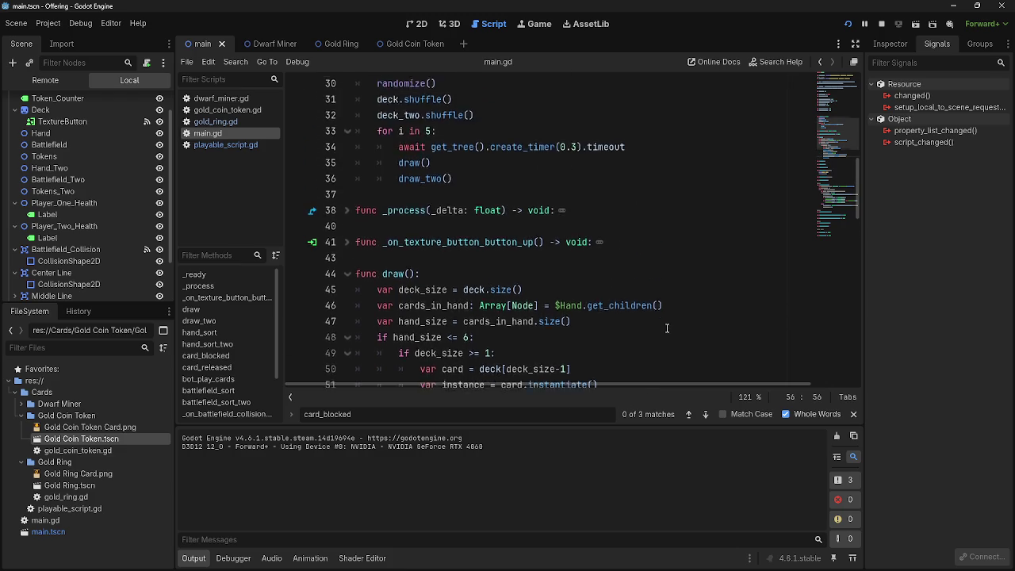
{"action": "scroll", "coordinate": [667, 327], "scroll_direction": "up", "scroll_amount": 3}
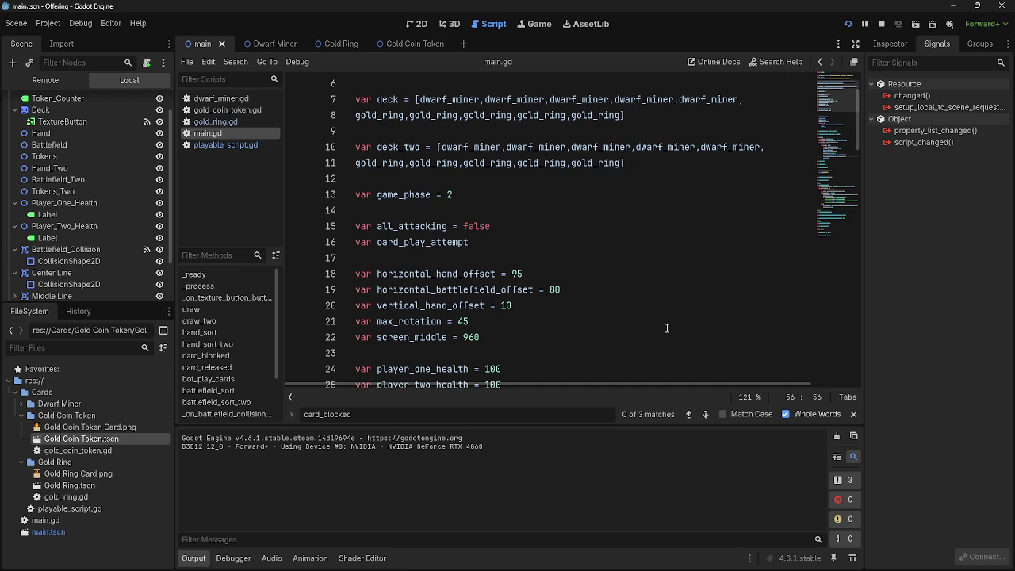
{"action": "scroll", "coordinate": [667, 328], "scroll_direction": "down", "scroll_amount": 5}
{"action": "scroll", "coordinate": [666, 328], "scroll_direction": "down", "scroll_amount": 6}
{"action": "scroll", "coordinate": [667, 327], "scroll_direction": "down", "scroll_amount": 3}
{"action": "key", "text": "super"}
{"action": "key", "text": "super"}
{"action": "scroll", "coordinate": [457, 236], "scroll_direction": "up", "scroll_amount": 5}
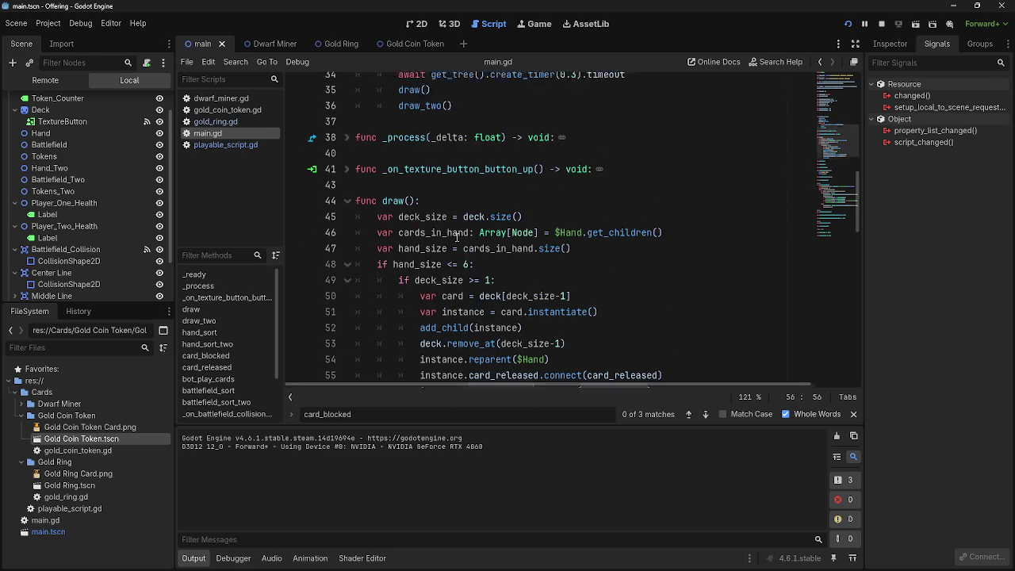
{"action": "scroll", "coordinate": [456, 237], "scroll_direction": "down", "scroll_amount": 2}
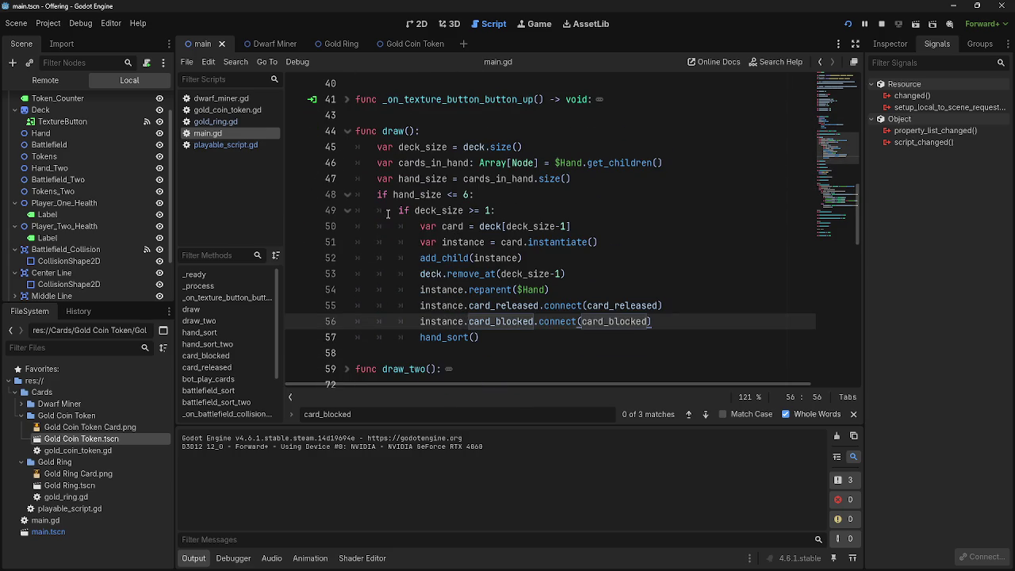
{"action": "left_click", "coordinate": [848, 24]}
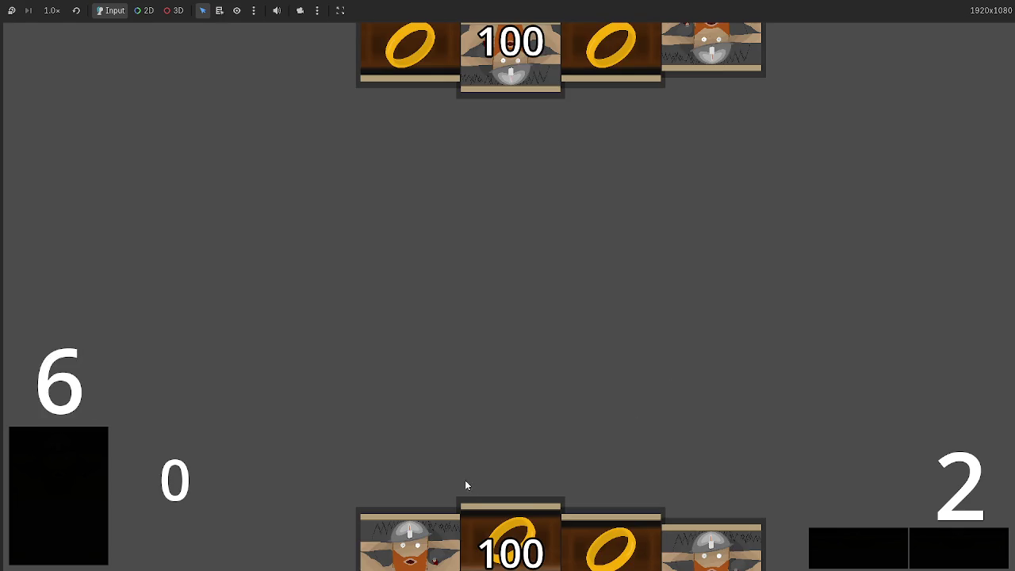
Play a dwarf card onto the table, then return to main.gd's card_released and card_blocked connect lines
{"action": "left_click", "coordinate": [446, 528]}
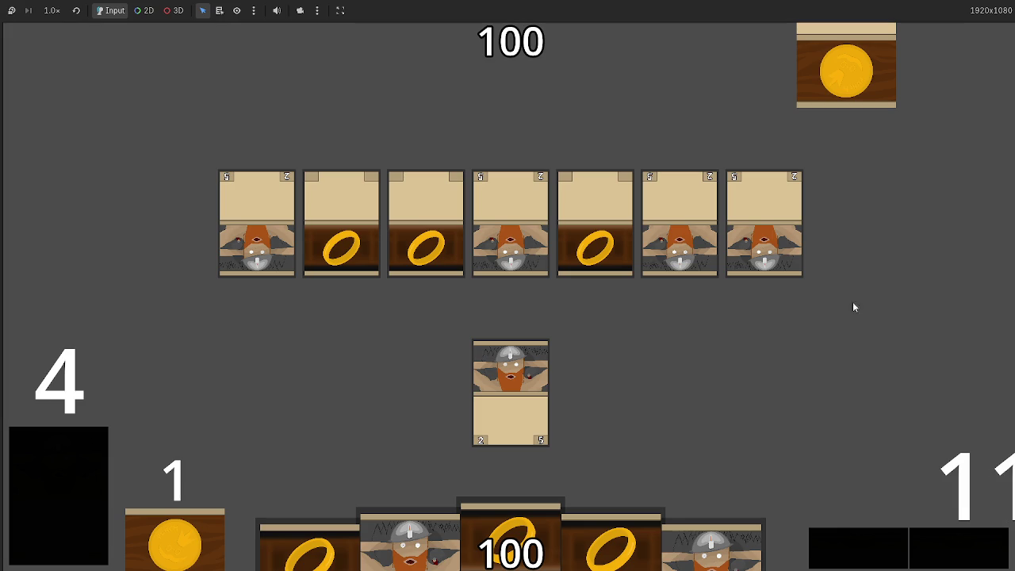
{"action": "key", "text": "alt+Tab"}
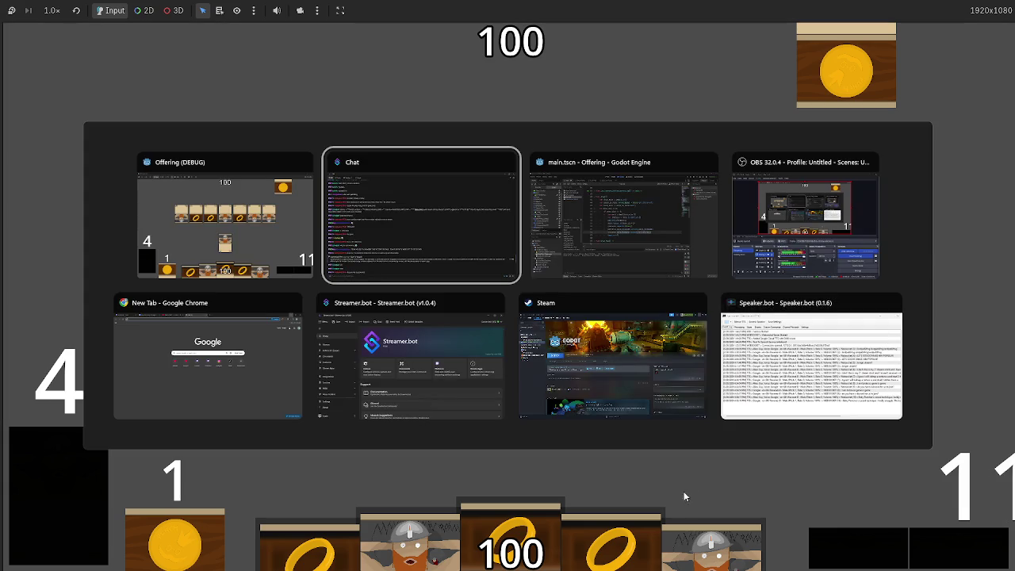
{"action": "key", "text": "alt+Tab"}
{"action": "left_click", "coordinate": [565, 254]}
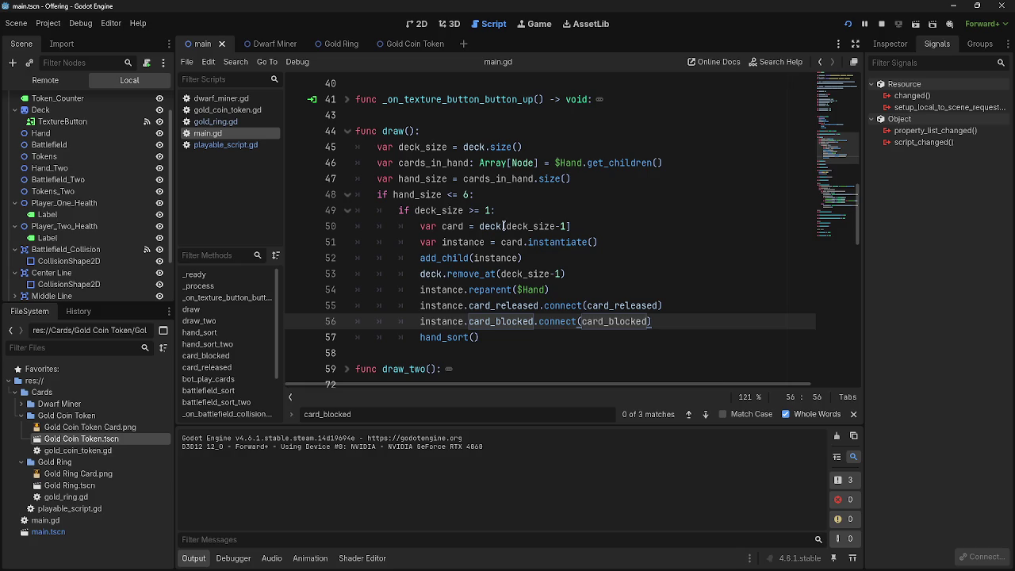
{"action": "key", "text": "alt+Tab"}
{"action": "key", "text": "alt+Tab"}
{"action": "key", "text": "alt+Tab"}
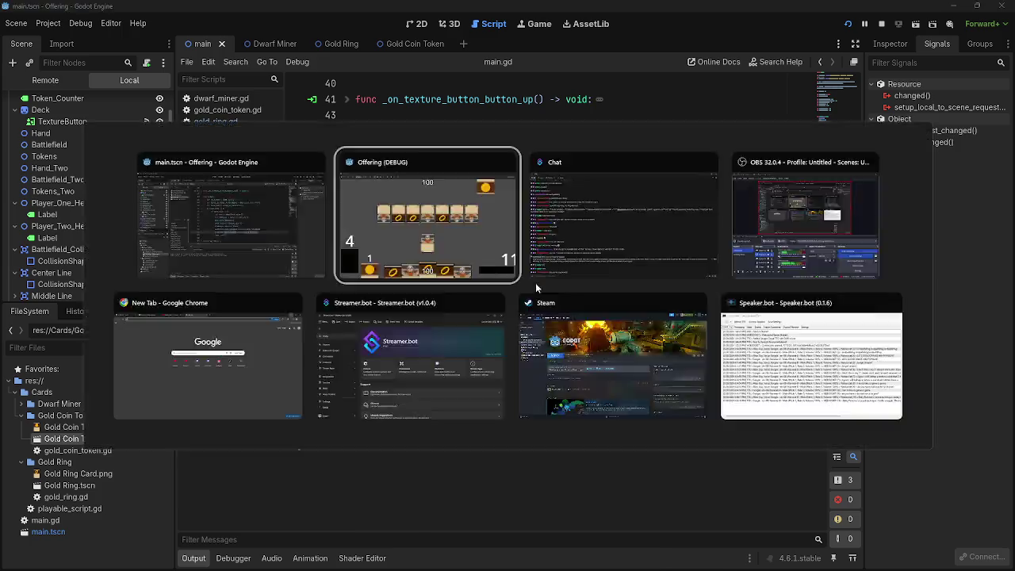
{"action": "key", "text": "alt+Tab"}
{"action": "key", "text": "Up"}
{"action": "key", "text": "Down"}
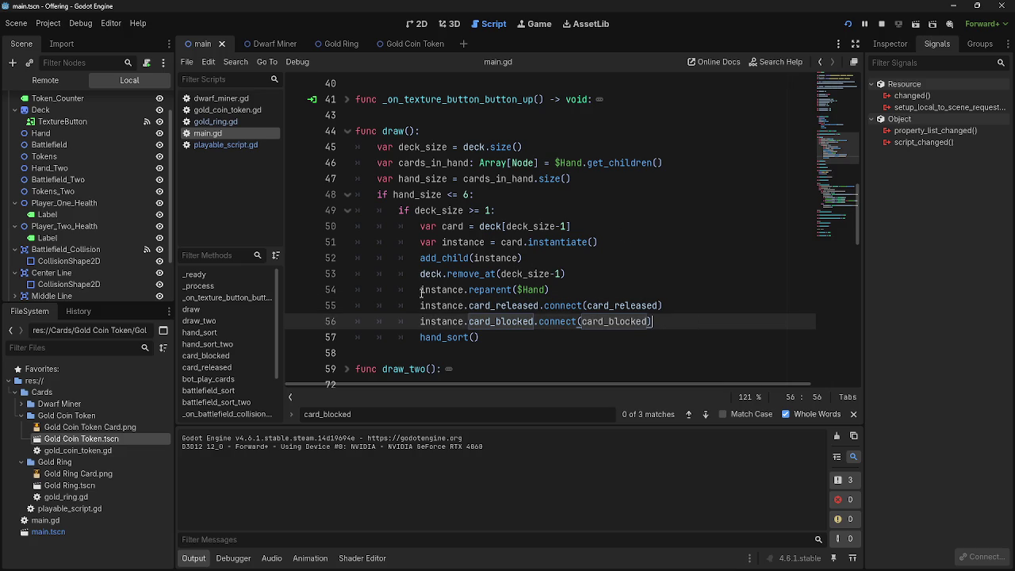
Delete ' and actions >= 1' from the card_blocked condition on line 81 of playable_script.gd
{"action": "left_click", "coordinate": [216, 147]}
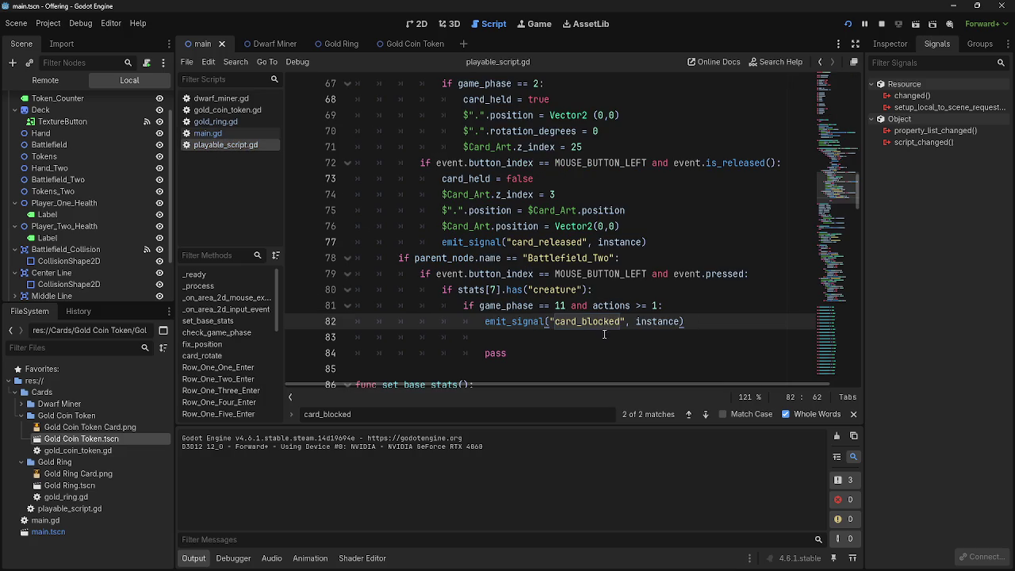
{"action": "left_click_drag", "start_coordinate": [658, 305], "coordinate": [567, 306]}
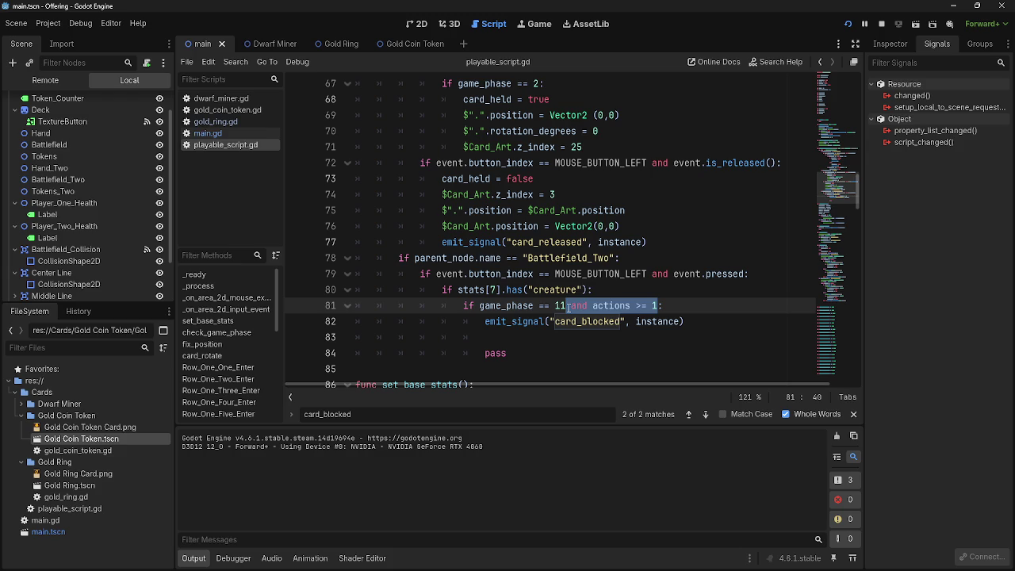
{"action": "scroll", "coordinate": [698, 298], "scroll_direction": "up", "scroll_amount": 4}
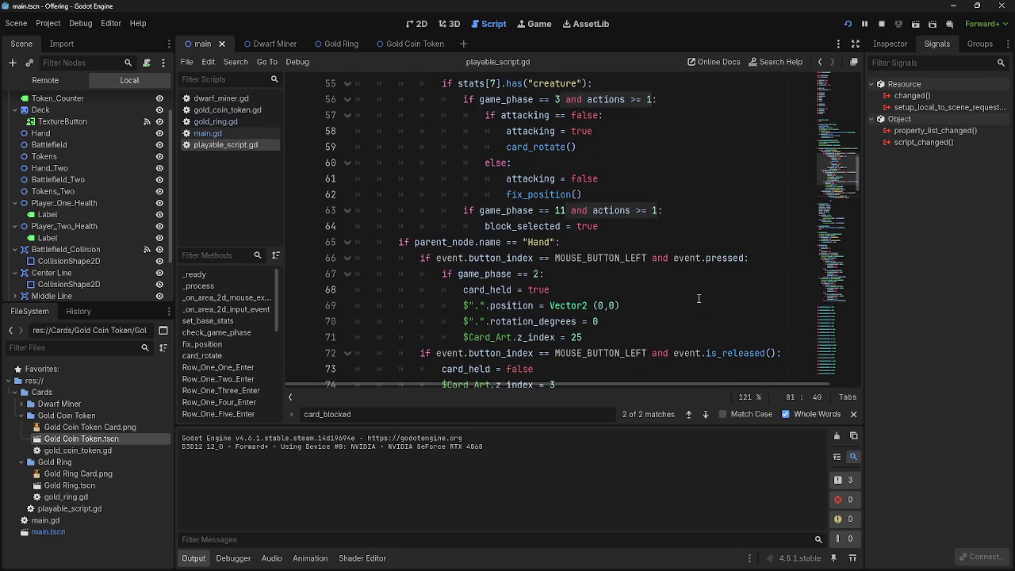
{"action": "scroll", "coordinate": [698, 298], "scroll_direction": "down", "scroll_amount": 4}
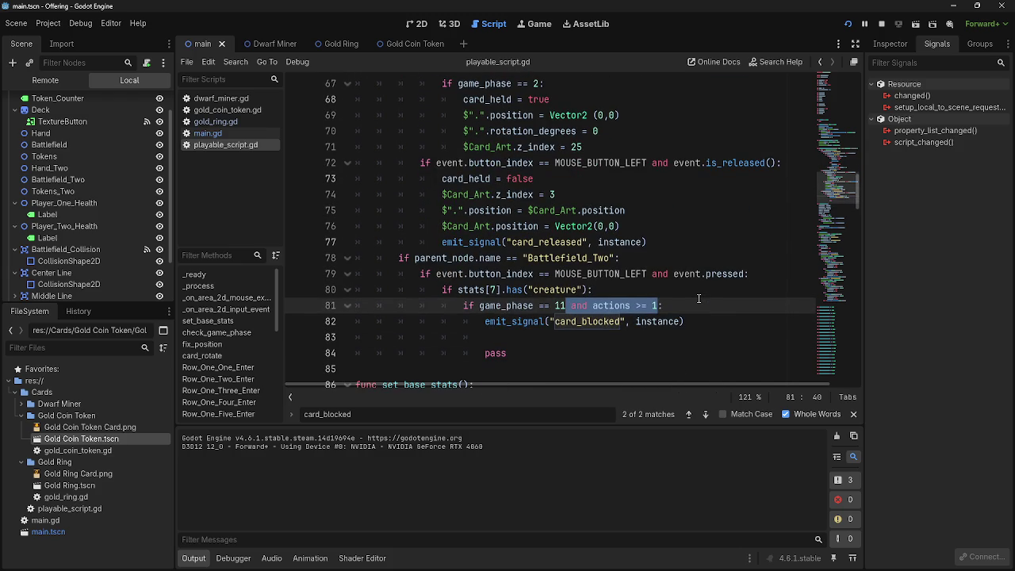
{"action": "key", "text": "BackSpace"}
Relaunch the game to test the phase-only check, briefly undoing the edit in the editor
{"action": "left_click", "coordinate": [696, 295]}
{"action": "left_click", "coordinate": [847, 23]}
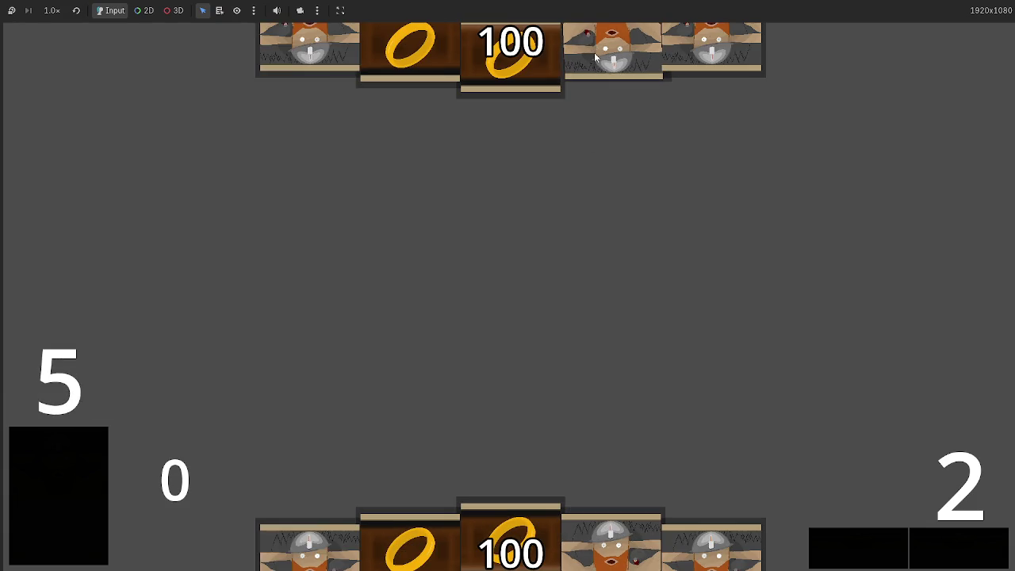
{"action": "key", "text": "alt+Tab"}
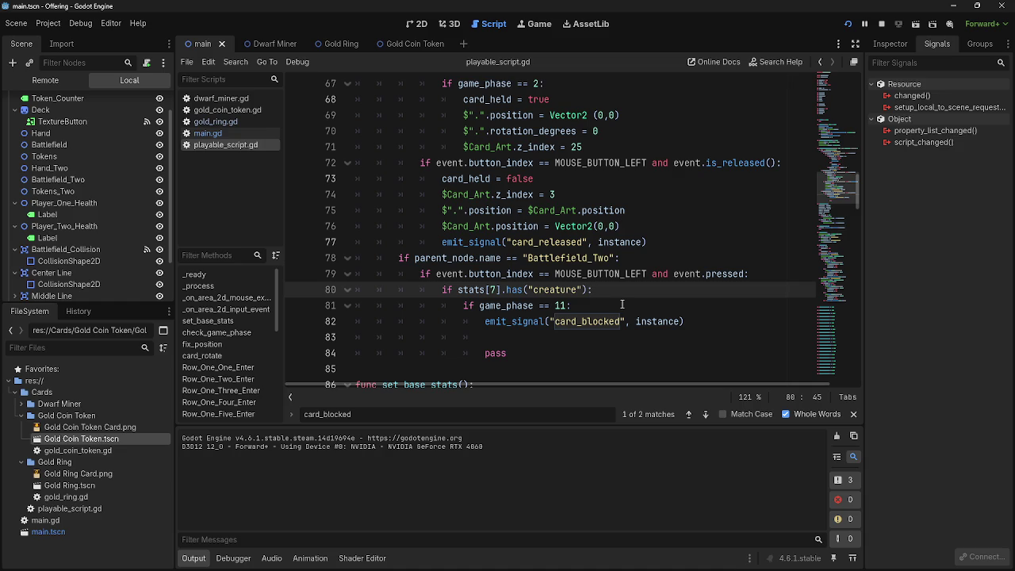
{"action": "key", "text": "ctrl+z"}
{"action": "key", "text": "alt+Tab"}
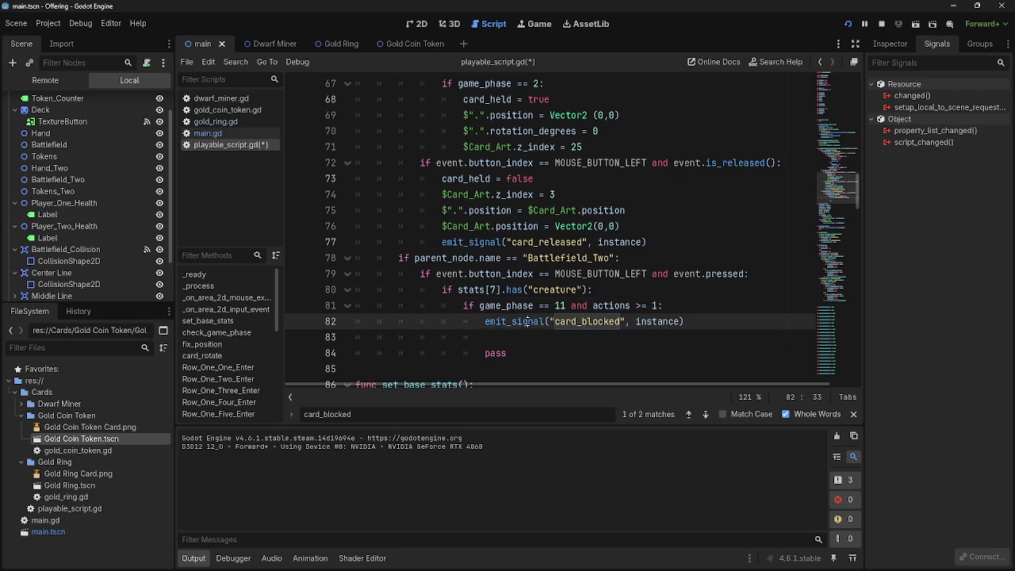
Inspect the card_blocked emit and the instance argument around lines 77–84 of playable_script.gd
{"action": "double_click", "coordinate": [587, 321]}
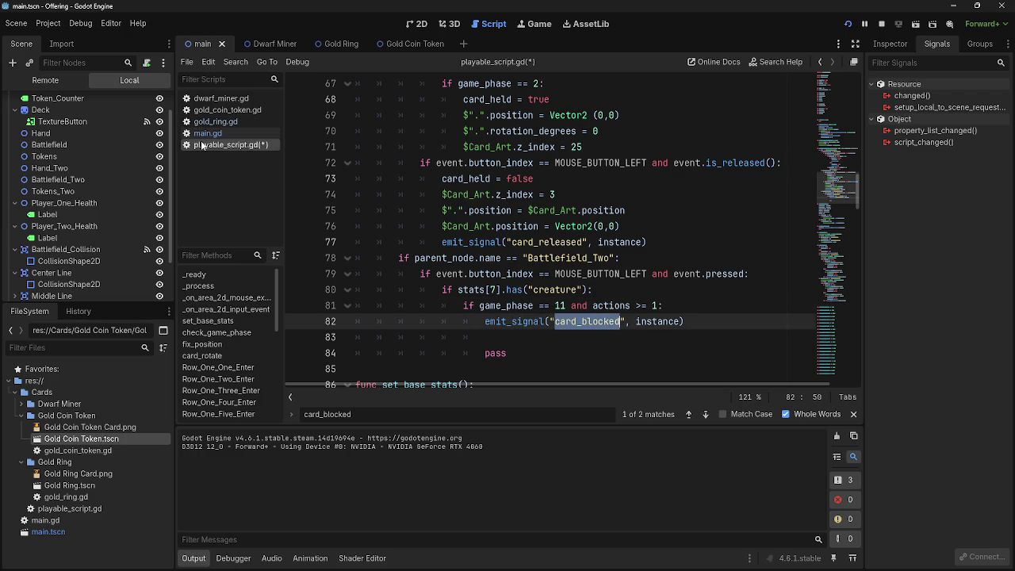
{"action": "scroll", "coordinate": [713, 284], "scroll_direction": "up", "scroll_amount": 2}
{"action": "double_click", "coordinate": [622, 339]}
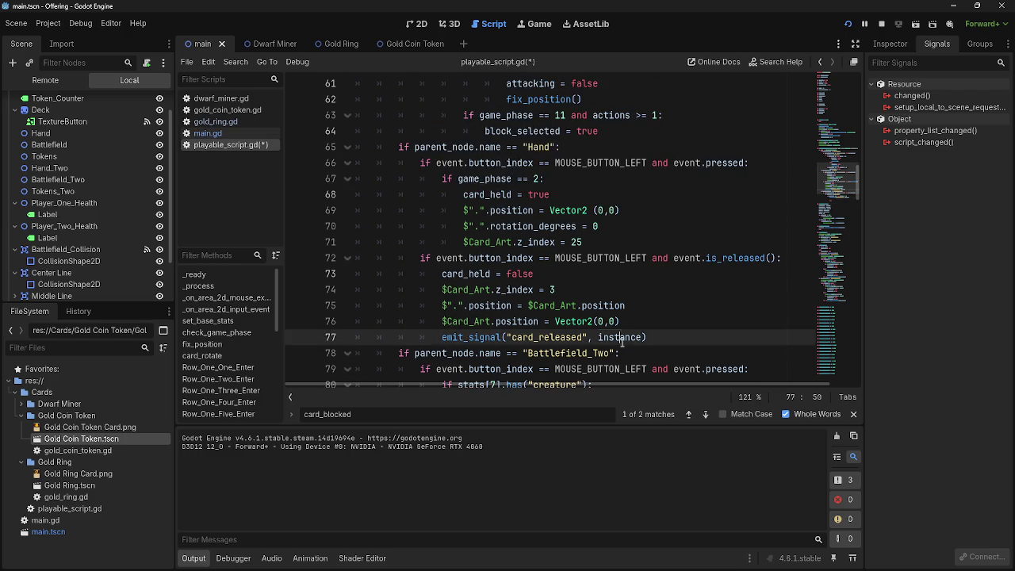
{"action": "scroll", "coordinate": [621, 342], "scroll_direction": "down", "scroll_amount": 3}
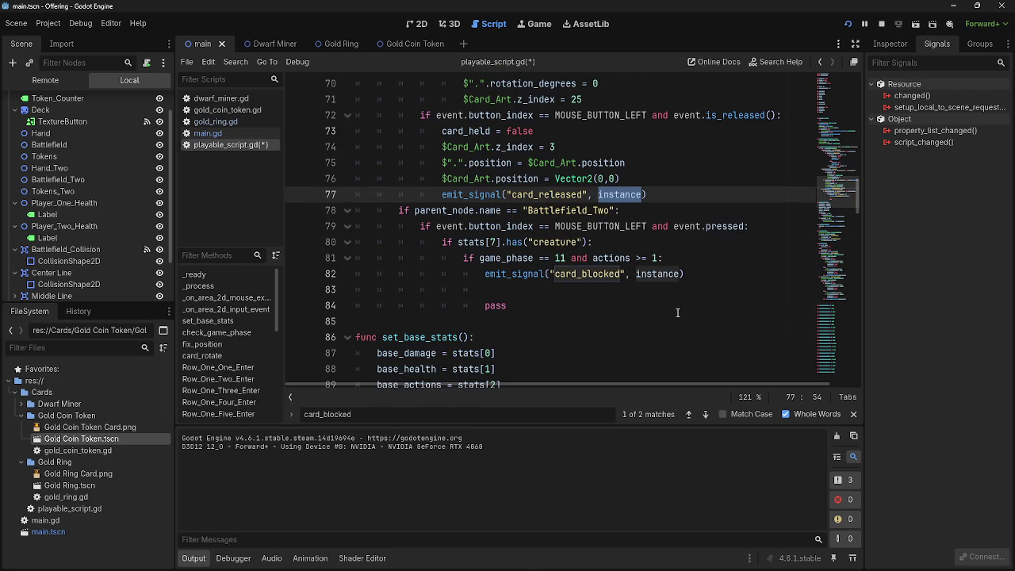
{"action": "left_click", "coordinate": [701, 299]}
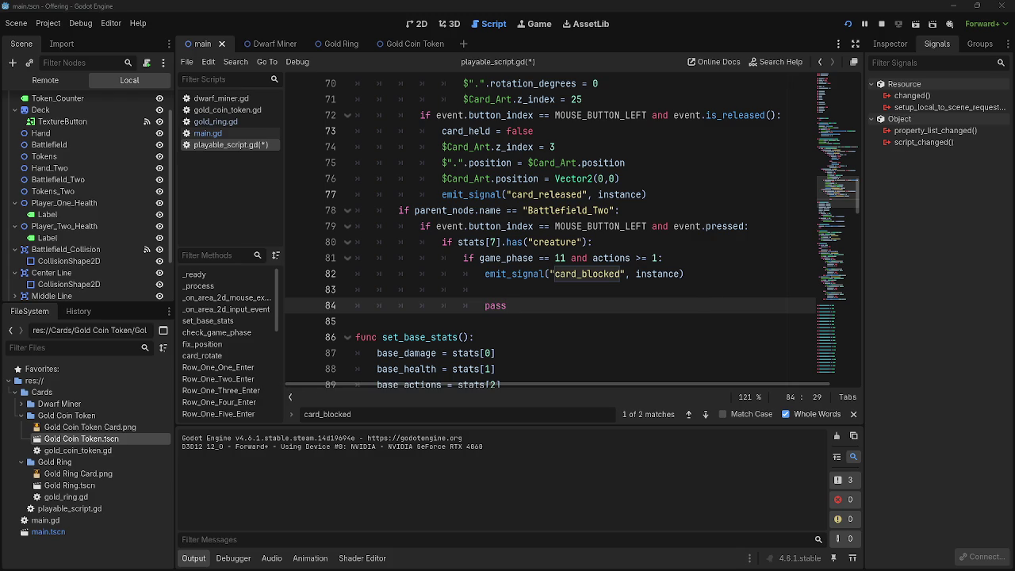
{"action": "key", "text": "alt+Tab"}
{"action": "key", "text": "alt+Tab"}
{"action": "left_click", "coordinate": [557, 292]}
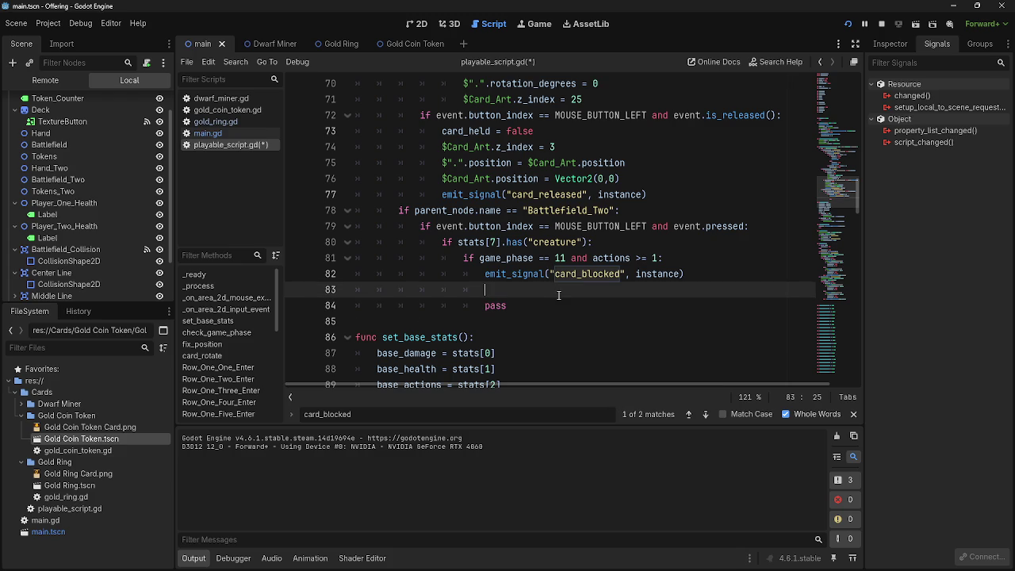
{"action": "left_click", "coordinate": [585, 279]}
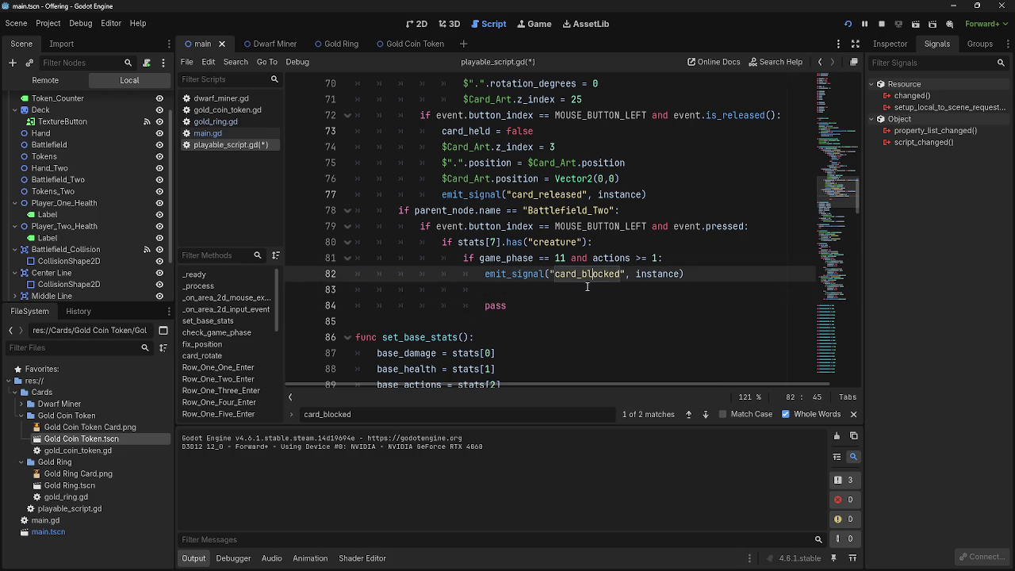
{"action": "left_click", "coordinate": [585, 283]}
{"action": "left_click", "coordinate": [585, 280]}
{"action": "left_click", "coordinate": [578, 302]}
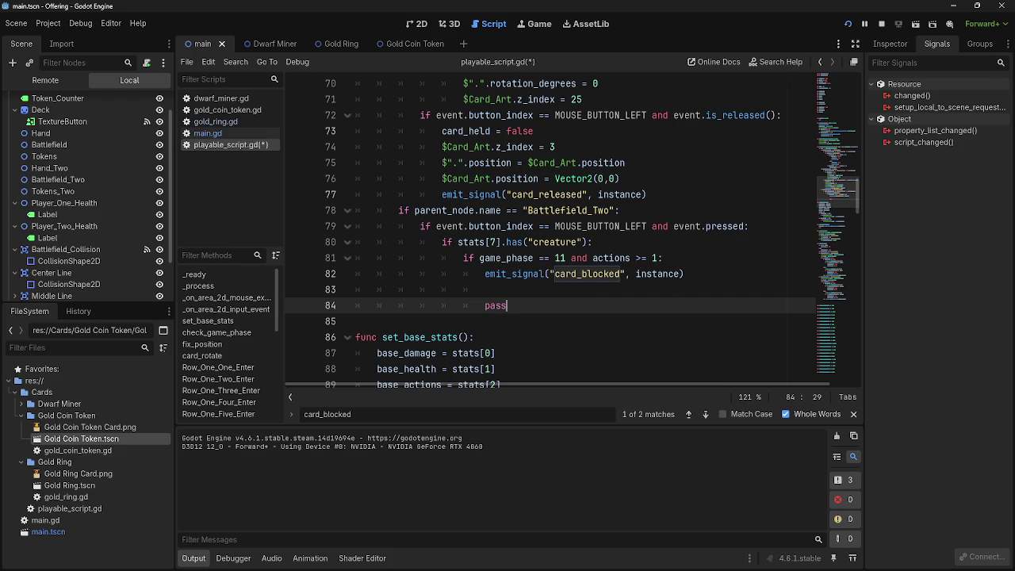
{"action": "left_click", "coordinate": [572, 290]}
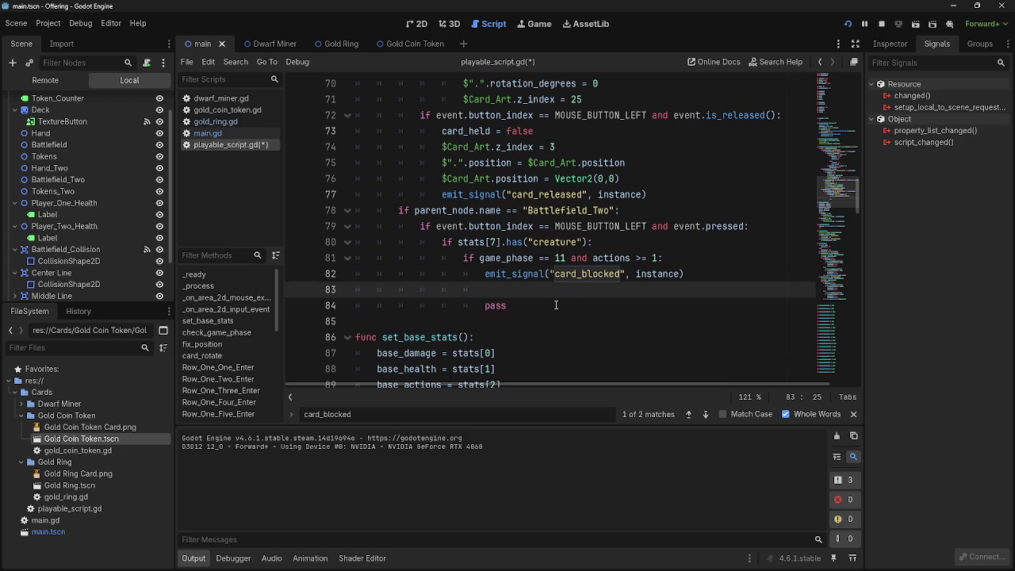
{"action": "double_click", "coordinate": [519, 274]}
{"action": "scroll", "coordinate": [573, 335], "scroll_direction": "up", "scroll_amount": 2}
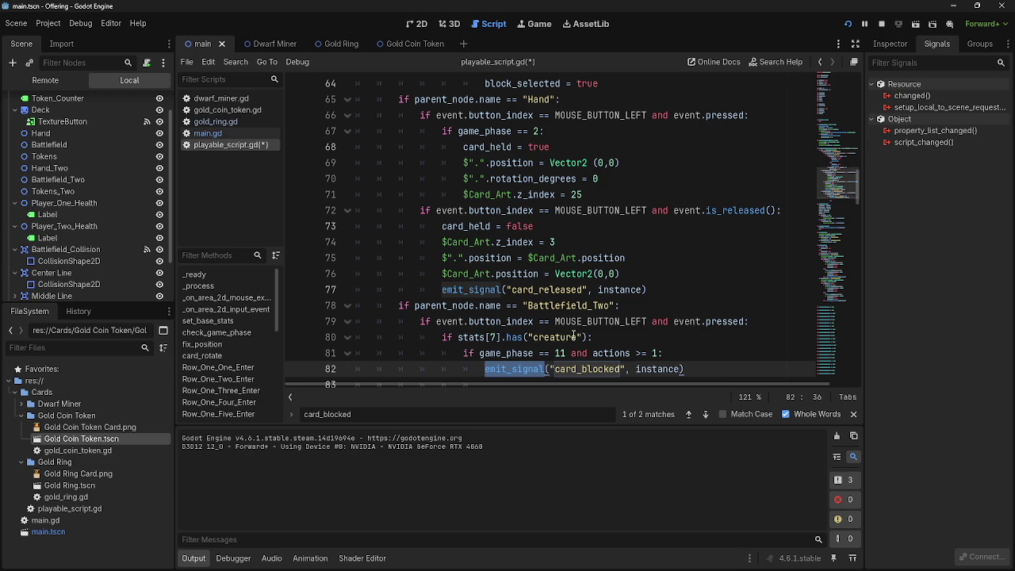
{"action": "double_click", "coordinate": [617, 290]}
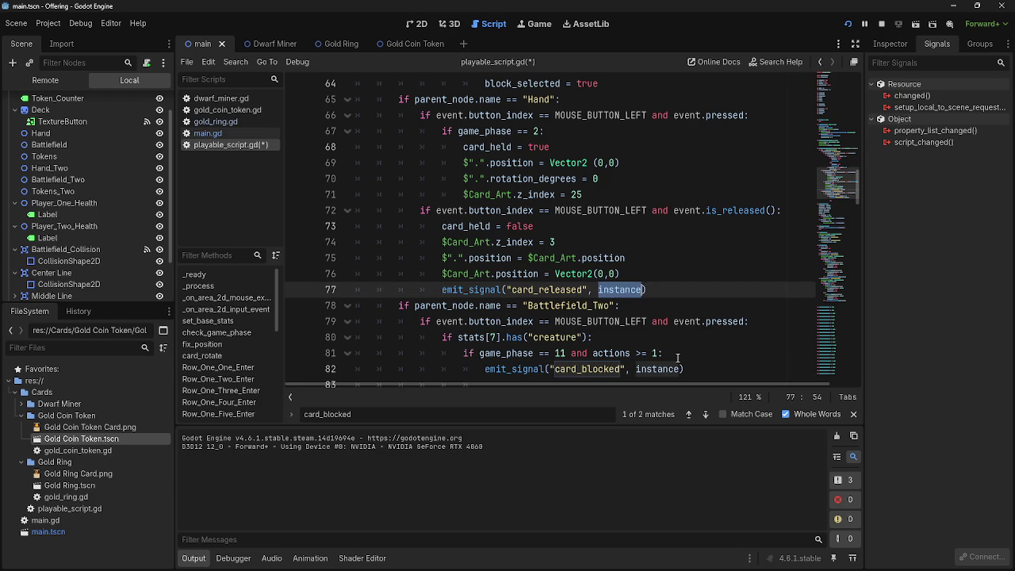
Search playable_script.gd for 'instance', stepping to its declaration and the line 77 match
{"action": "left_click_drag", "start_coordinate": [478, 408], "coordinate": [249, 410]}
{"action": "key", "text": "BackSpace"}
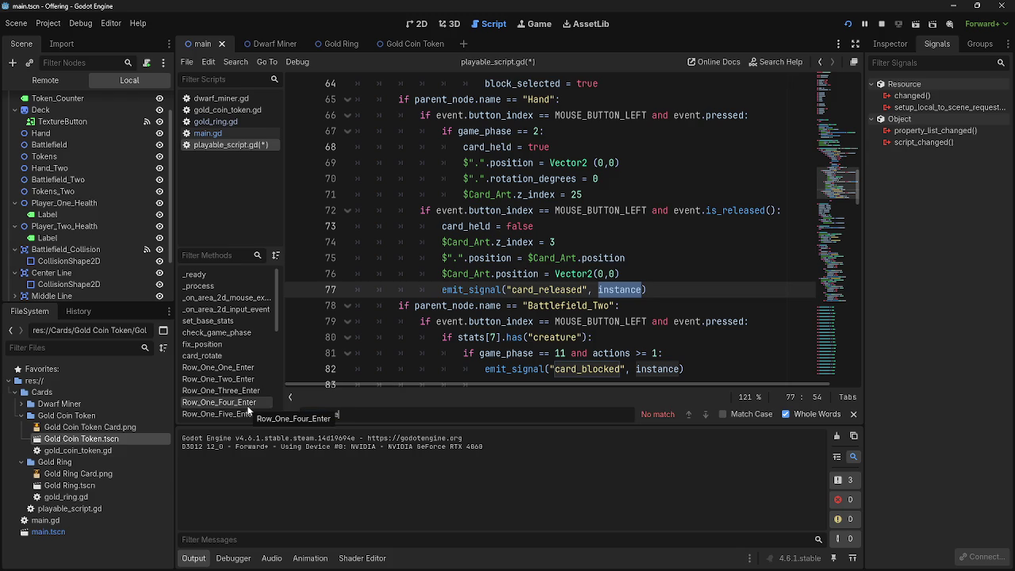
{"action": "key", "text": "ctrl+f"}
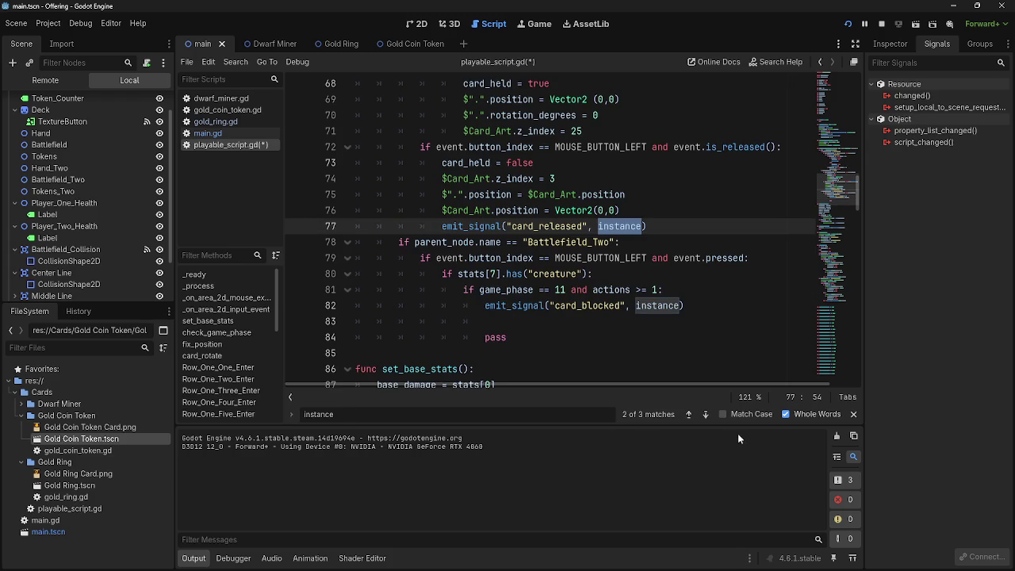
{"action": "left_click", "coordinate": [703, 415]}
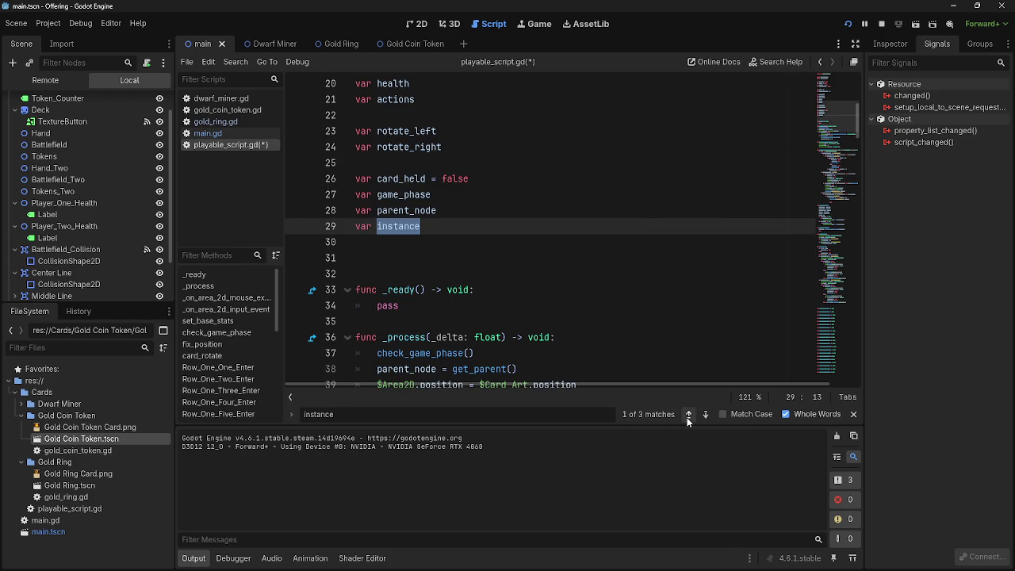
{"action": "scroll", "coordinate": [670, 381], "scroll_direction": "down", "scroll_amount": 3}
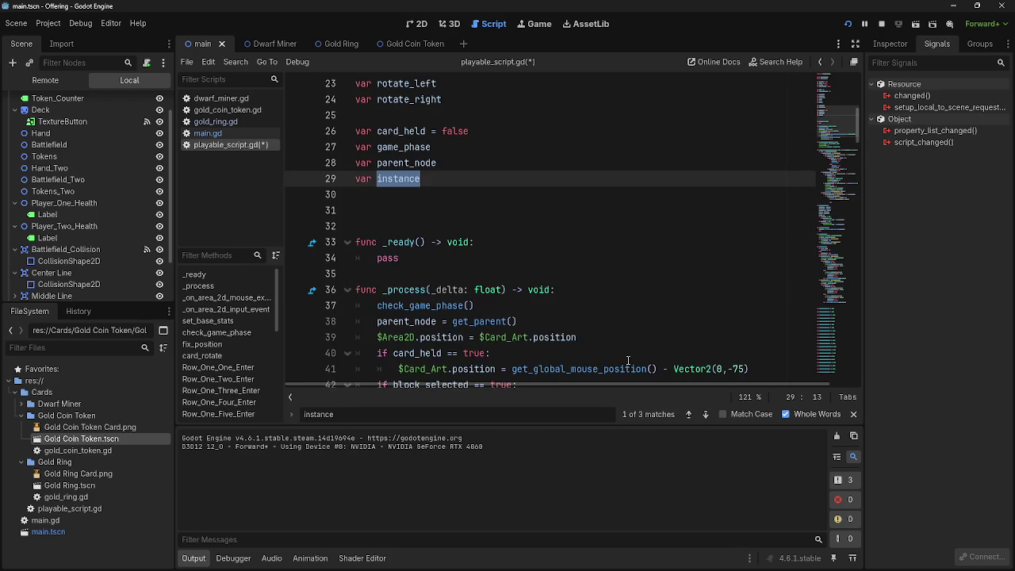
{"action": "left_click", "coordinate": [706, 414]}
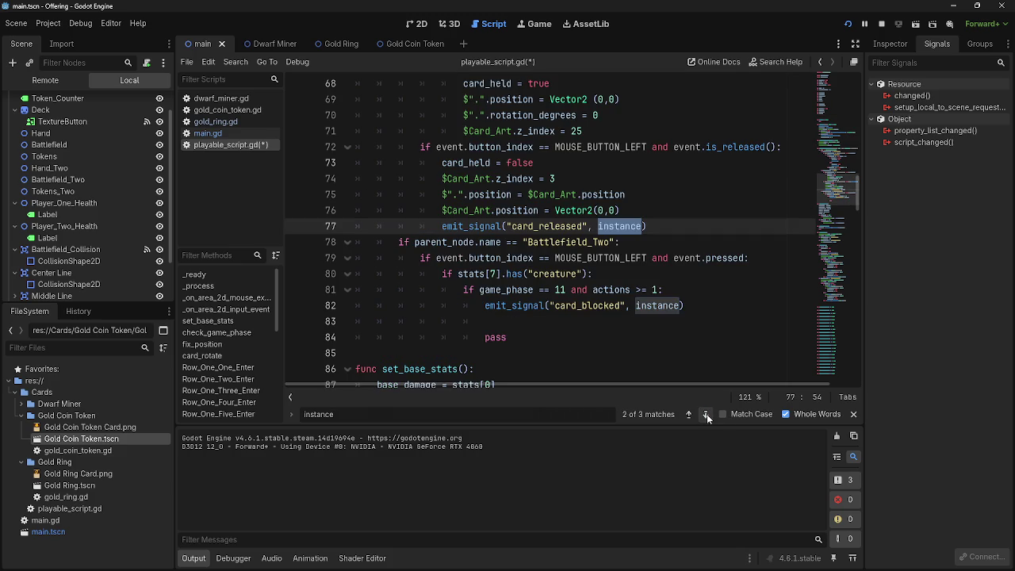
{"action": "left_click", "coordinate": [679, 227]}
{"action": "double_click", "coordinate": [561, 227]}
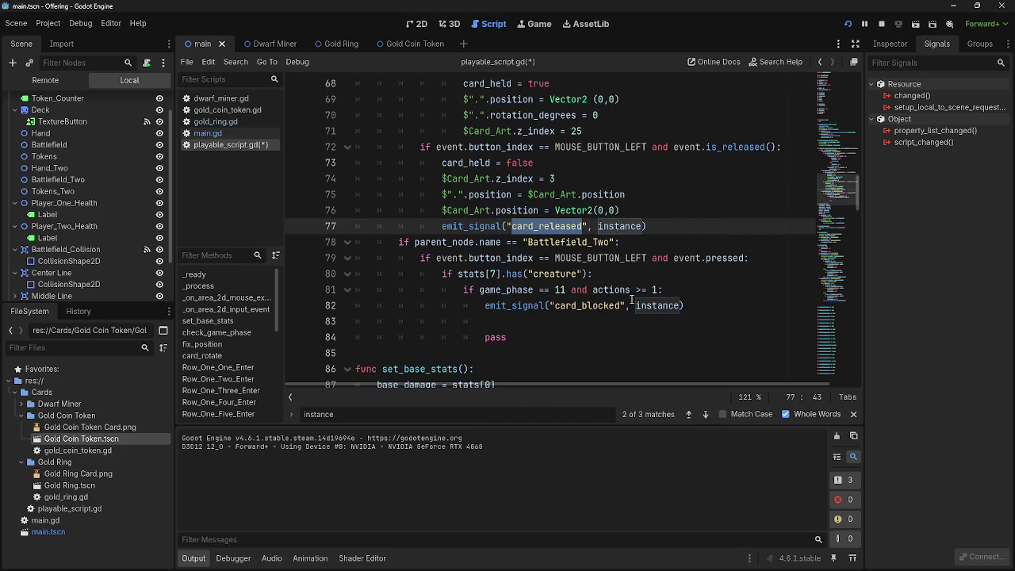
Change the search to 'card_released', cycle through its matches, and switch to main.gd
{"action": "left_click_drag", "start_coordinate": [314, 414], "coordinate": [354, 412]}
{"action": "double_click", "coordinate": [362, 414]}
{"action": "type", "text": "card_released"}
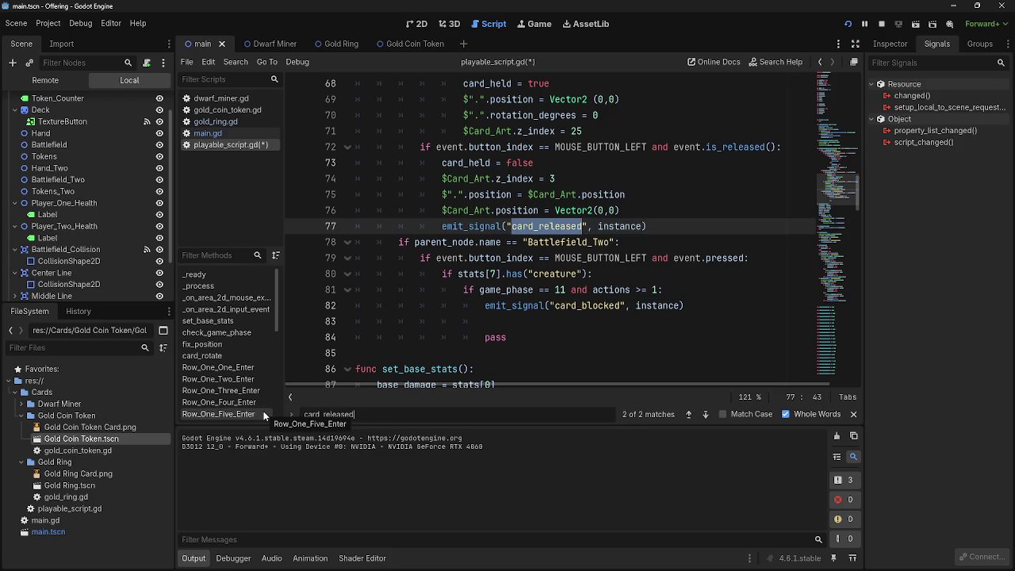
{"action": "left_click", "coordinate": [705, 414]}
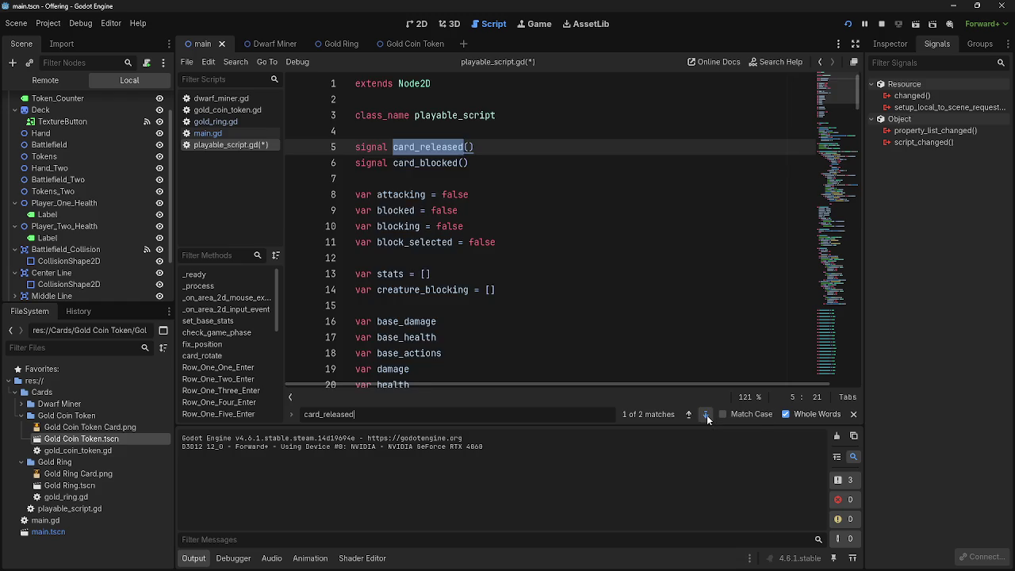
{"action": "left_click", "coordinate": [706, 415]}
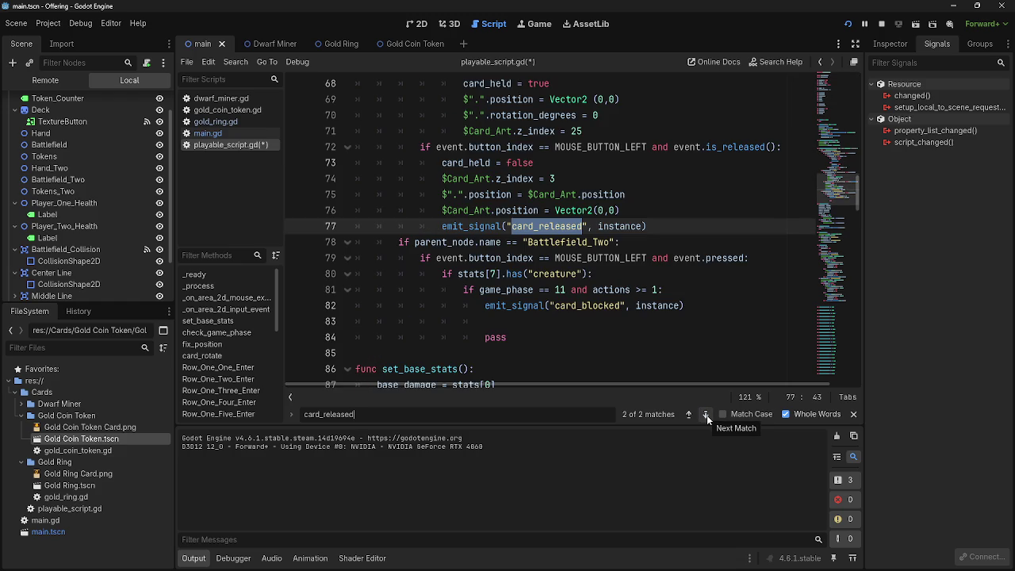
{"action": "left_click", "coordinate": [707, 415]}
{"action": "left_click", "coordinate": [208, 133]}
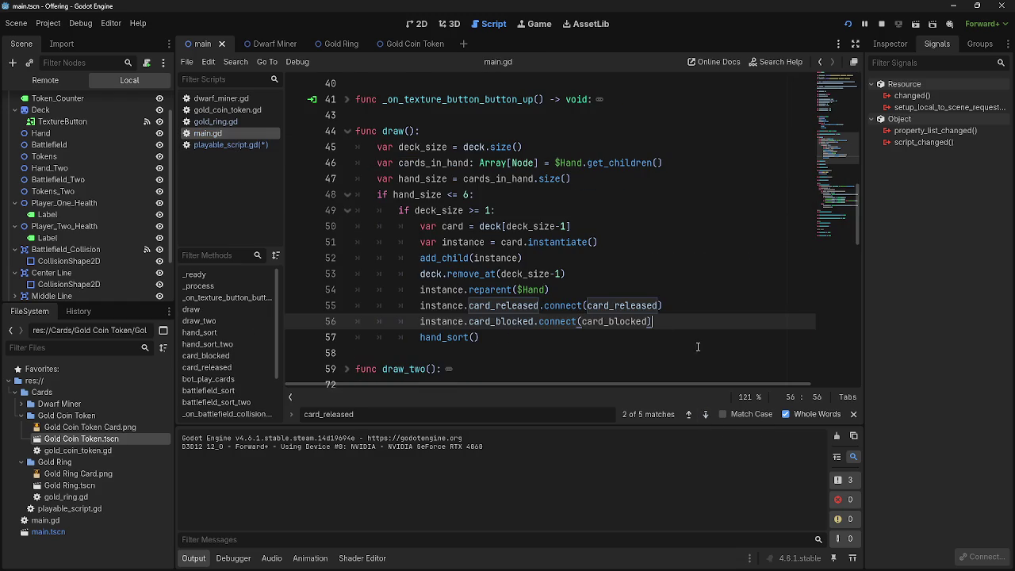
Save playable_script.gd and find the card_released connection in main.gd's draw_two
{"action": "left_click", "coordinate": [238, 145]}
{"action": "key", "text": "ctrl+s"}
{"action": "left_click", "coordinate": [236, 132]}
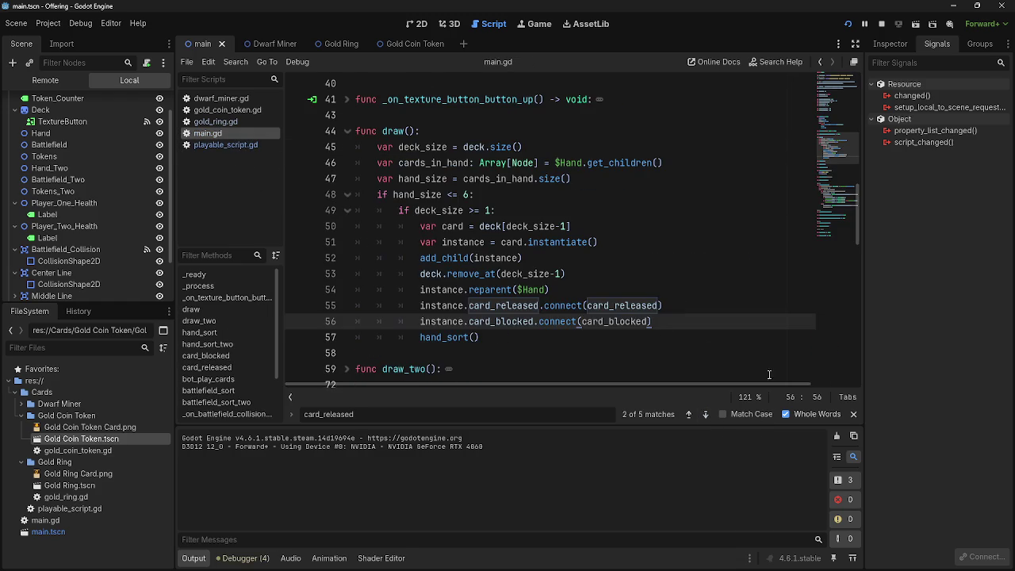
{"action": "left_click", "coordinate": [704, 416]}
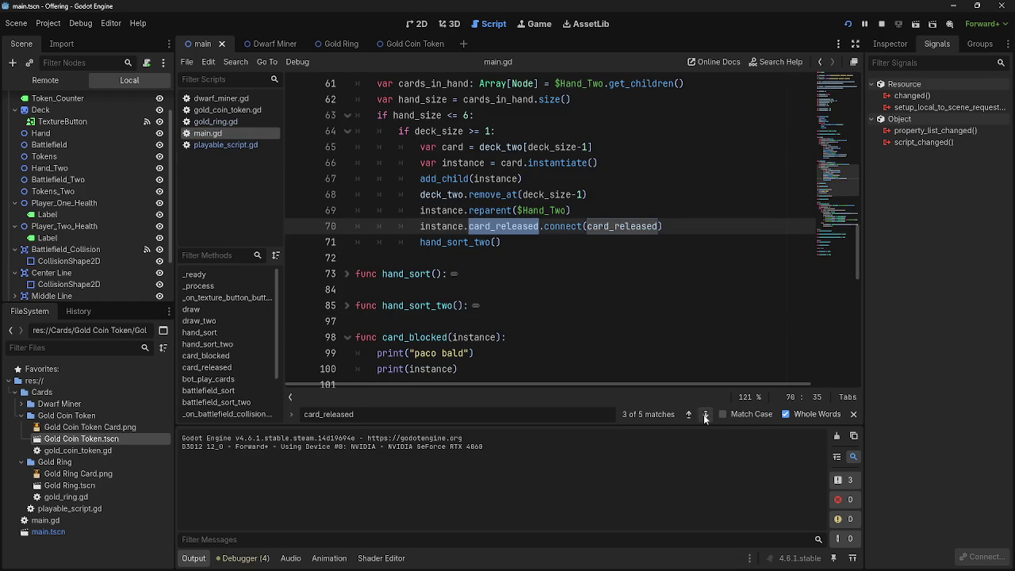
{"action": "left_click", "coordinate": [704, 415]}
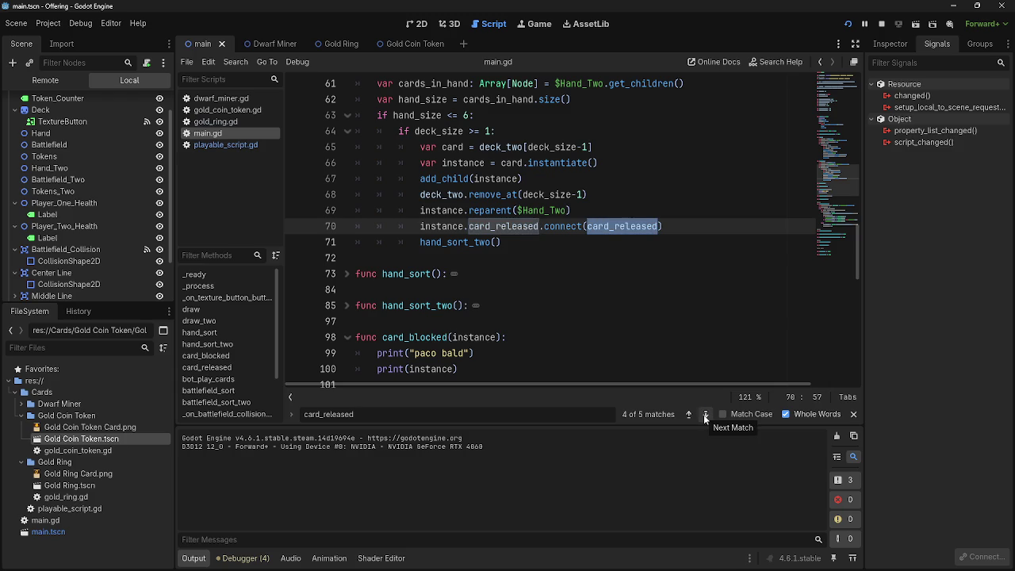
Copy draw()'s card_blocked.connect line and paste it as new line 71 in draw_two
{"action": "left_click", "coordinate": [685, 234]}
{"action": "left_click", "coordinate": [685, 232]}
{"action": "scroll", "coordinate": [685, 234], "scroll_direction": "up", "scroll_amount": 2}
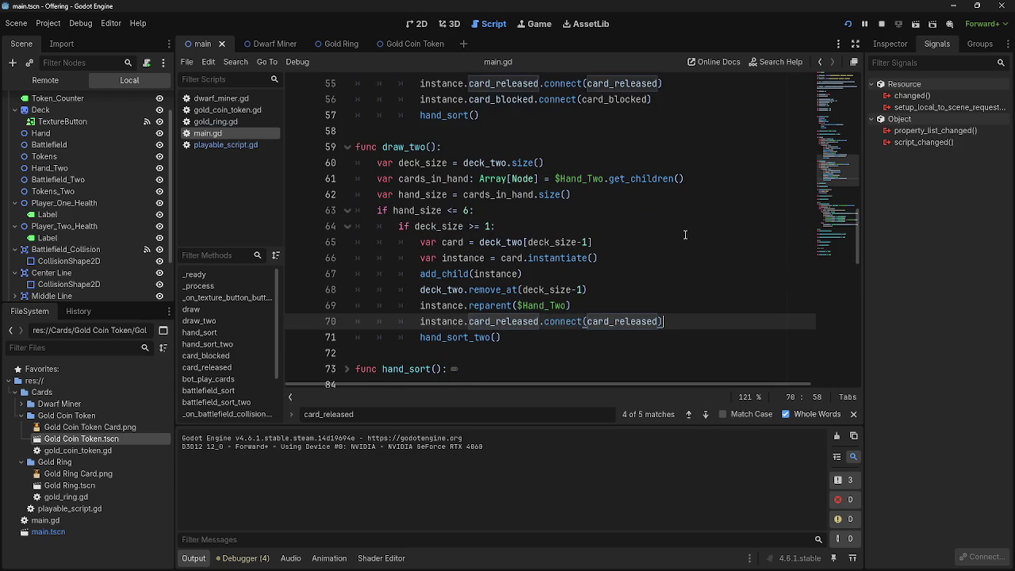
{"action": "key", "text": "Return"}
{"action": "scroll", "coordinate": [685, 235], "scroll_direction": "up", "scroll_amount": 1}
{"action": "left_click_drag", "start_coordinate": [652, 148], "coordinate": [355, 153]}
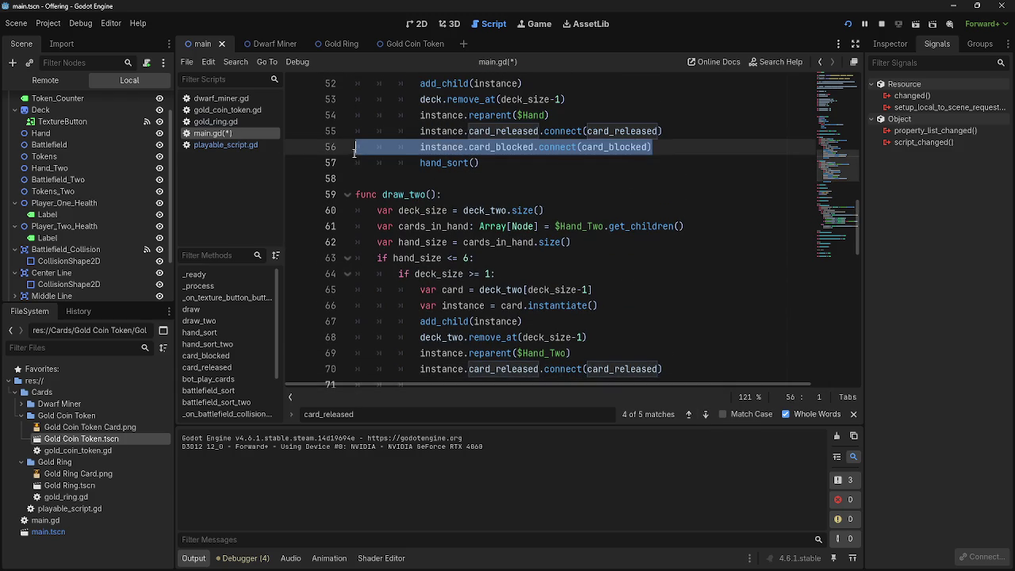
{"action": "key", "text": "ctrl+c"}
{"action": "scroll", "coordinate": [551, 273], "scroll_direction": "down", "scroll_amount": 2}
{"action": "left_click", "coordinate": [539, 291]}
{"action": "left_click_drag", "start_coordinate": [422, 291], "coordinate": [356, 291]}
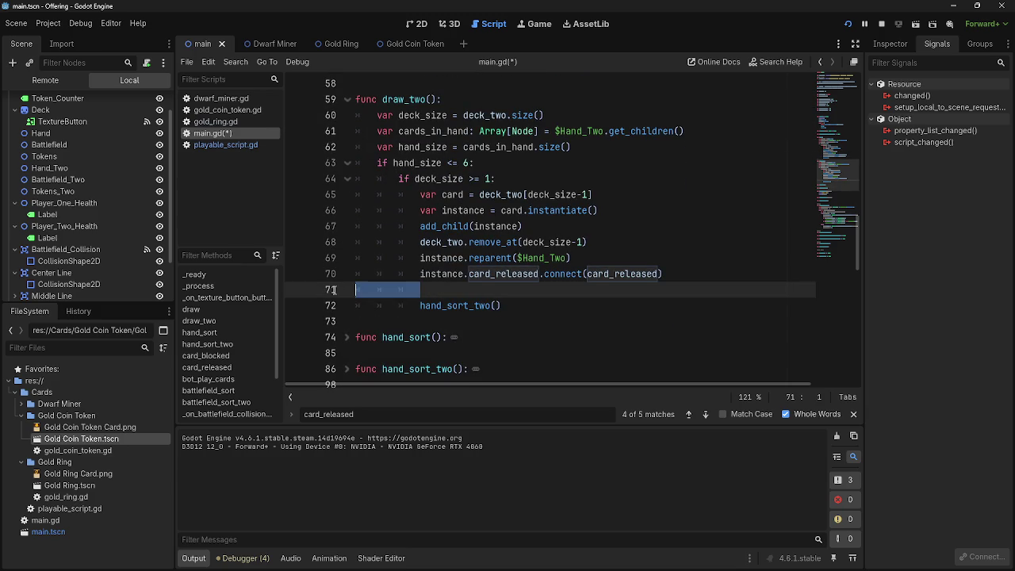
{"action": "key", "text": "ctrl+v"}
Close the find bar and run the game
{"action": "scroll", "coordinate": [664, 292], "scroll_direction": "up", "scroll_amount": 1}
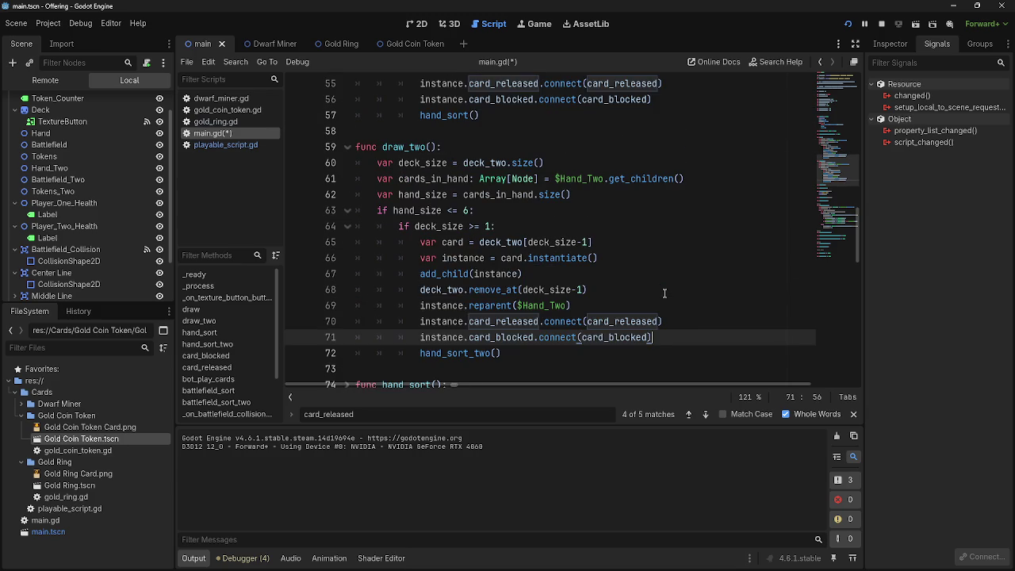
{"action": "left_click", "coordinate": [854, 414]}
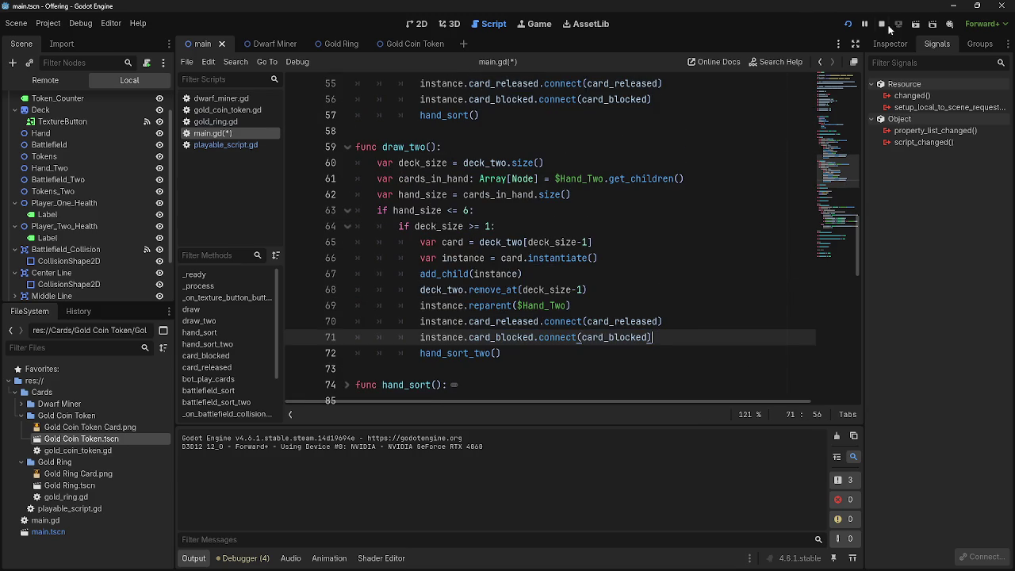
{"action": "left_click", "coordinate": [849, 24]}
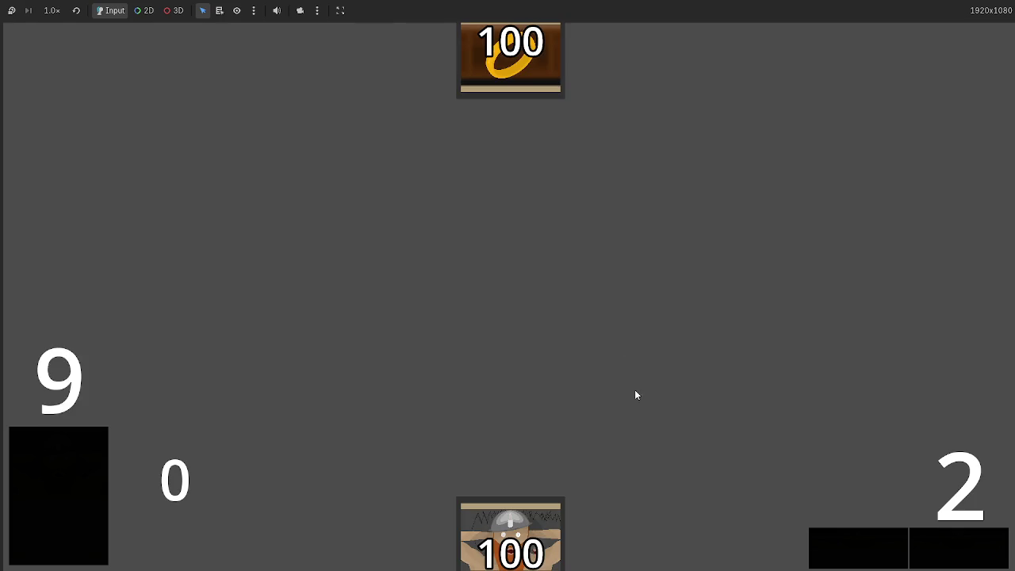
Play the middle hand card, check the printed card instances in the Output panel, and return to the game
{"action": "left_click", "coordinate": [519, 519]}
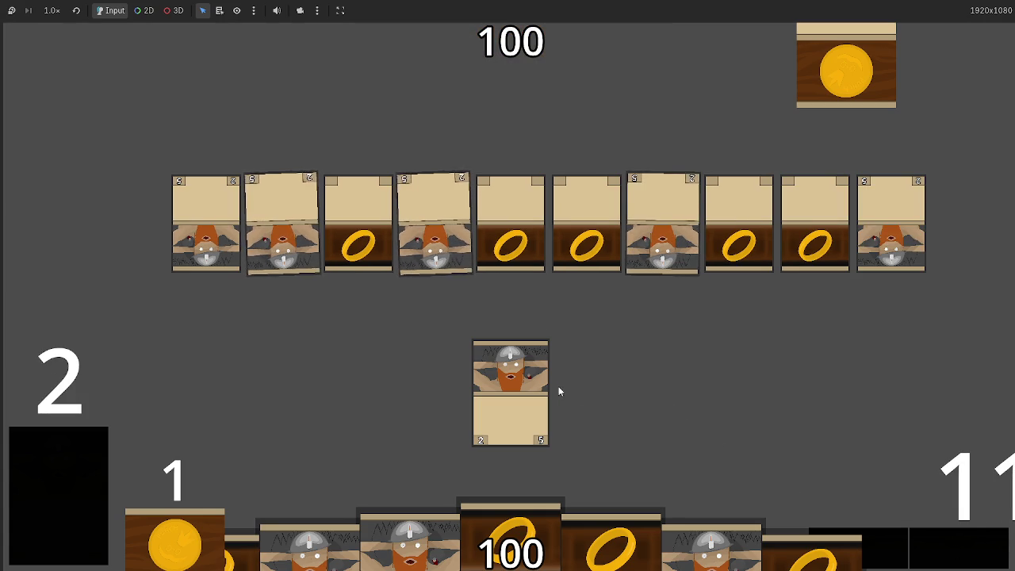
{"action": "key", "text": "alt+Tab"}
{"action": "key", "text": "alt+Tab"}
{"action": "key", "text": "alt+Tab"}
{"action": "mouse_move", "coordinate": [182, 463]}
{"action": "left_mouse_down"}
{"action": "mouse_move", "coordinate": [340, 463]}
{"action": "mouse_move", "coordinate": [181, 472]}
{"action": "left_mouse_up"}
{"action": "left_click", "coordinate": [531, 353]}
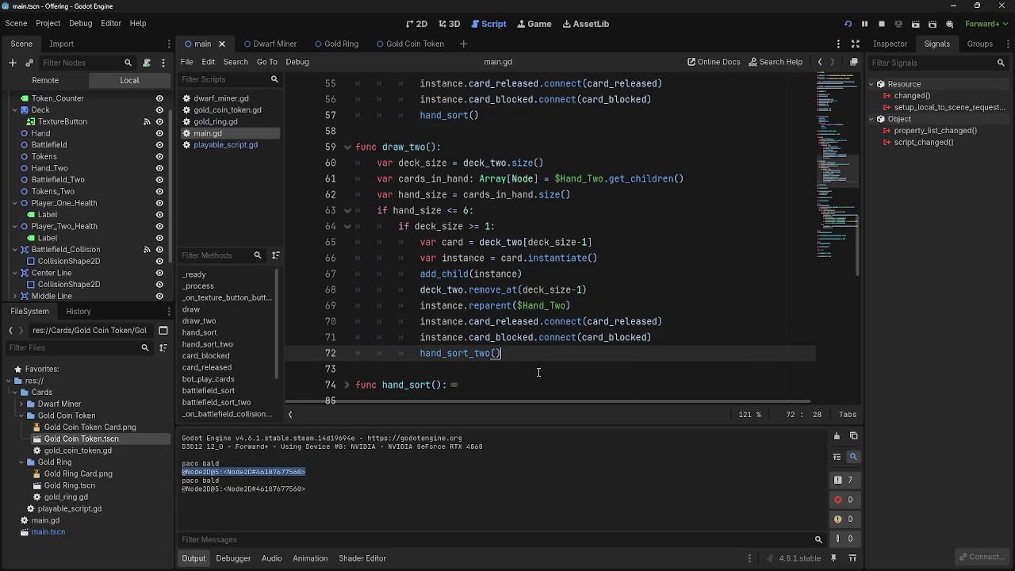
{"action": "scroll", "coordinate": [539, 372], "scroll_direction": "down", "scroll_amount": 6}
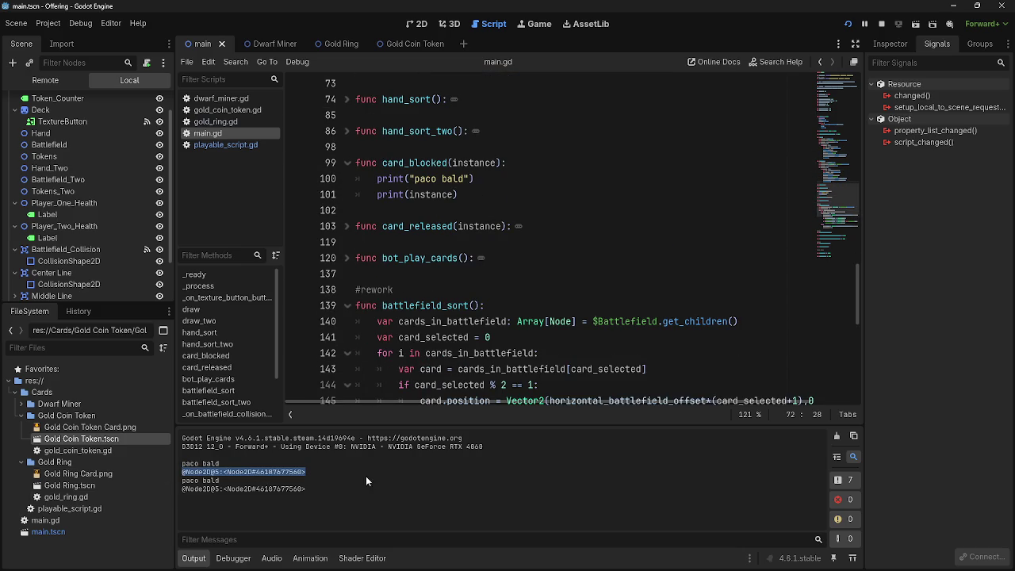
{"action": "key", "text": "alt+Tab"}
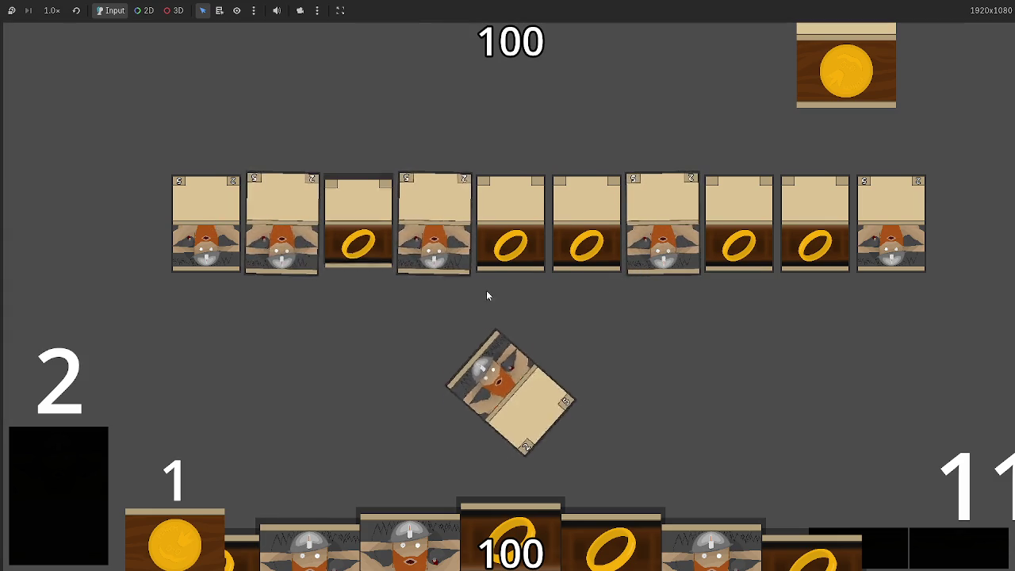
{"action": "key", "text": "alt+Tab"}
{"action": "key", "text": "alt+Tab"}
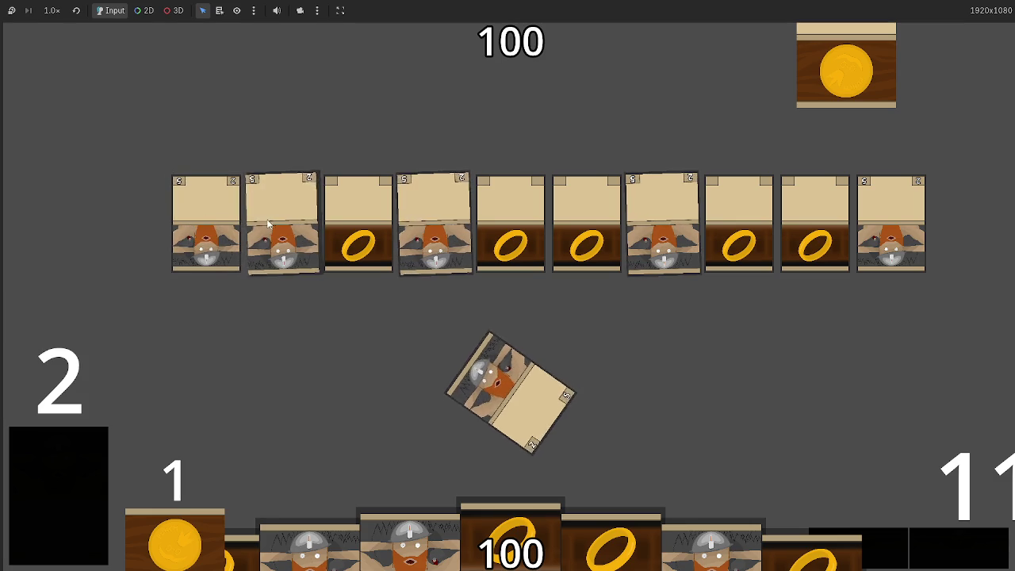
{"action": "key", "text": "alt+Tab"}
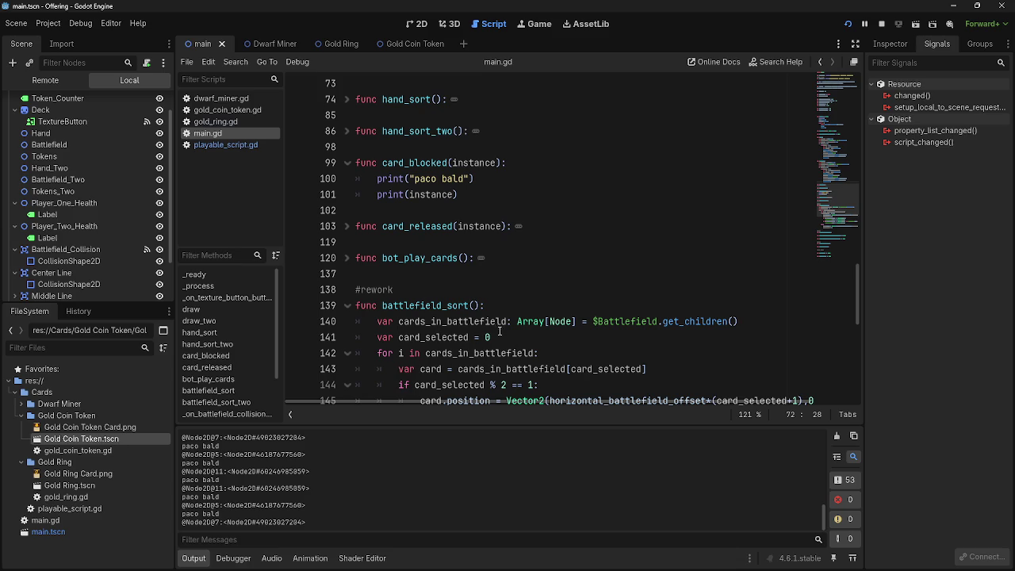
Review the card_blocked function in main.gd, selecting its print(instance) line
{"action": "scroll", "coordinate": [547, 301], "scroll_direction": "down", "scroll_amount": 1}
{"action": "scroll", "coordinate": [555, 290], "scroll_direction": "up", "scroll_amount": 2}
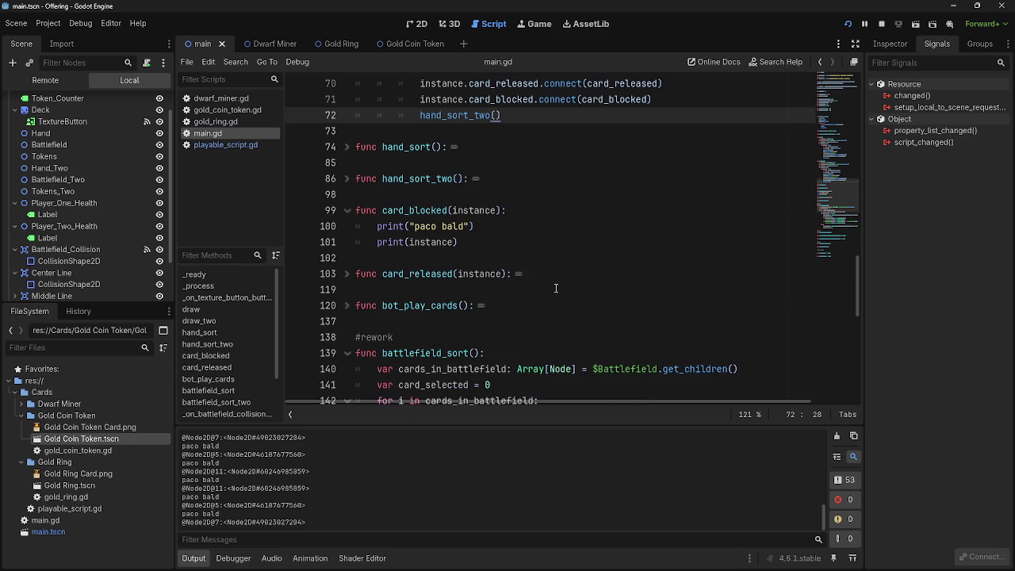
{"action": "key", "text": "super"}
{"action": "key", "text": "super"}
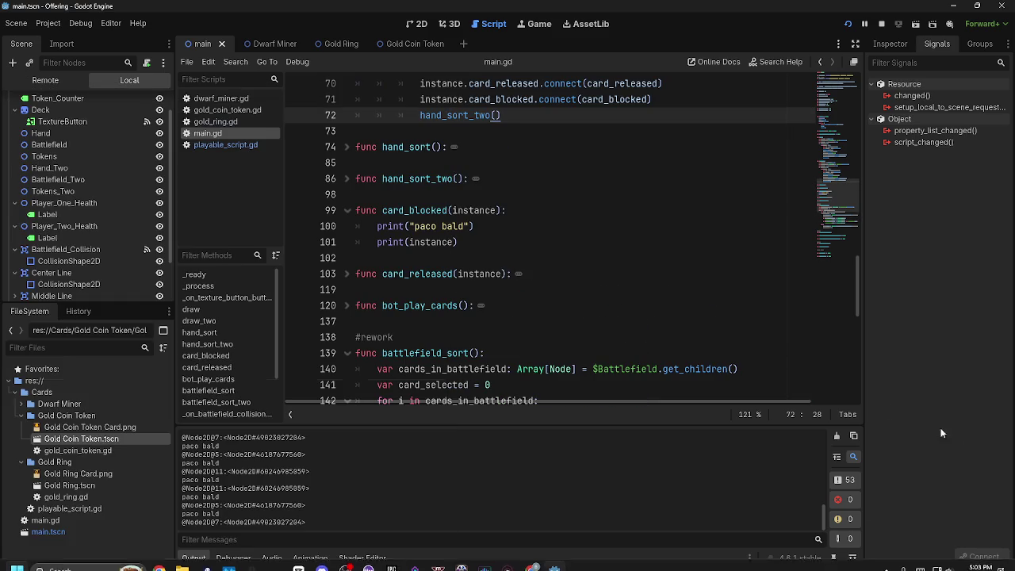
{"action": "left_click", "coordinate": [513, 252]}
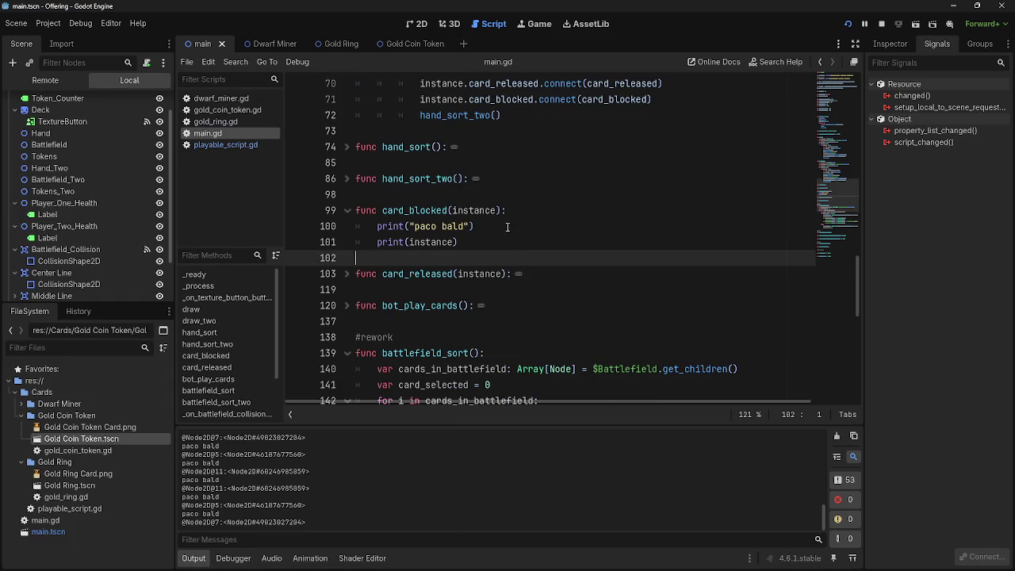
{"action": "left_click_drag", "start_coordinate": [508, 241], "coordinate": [361, 244]}
{"action": "left_click", "coordinate": [505, 242]}
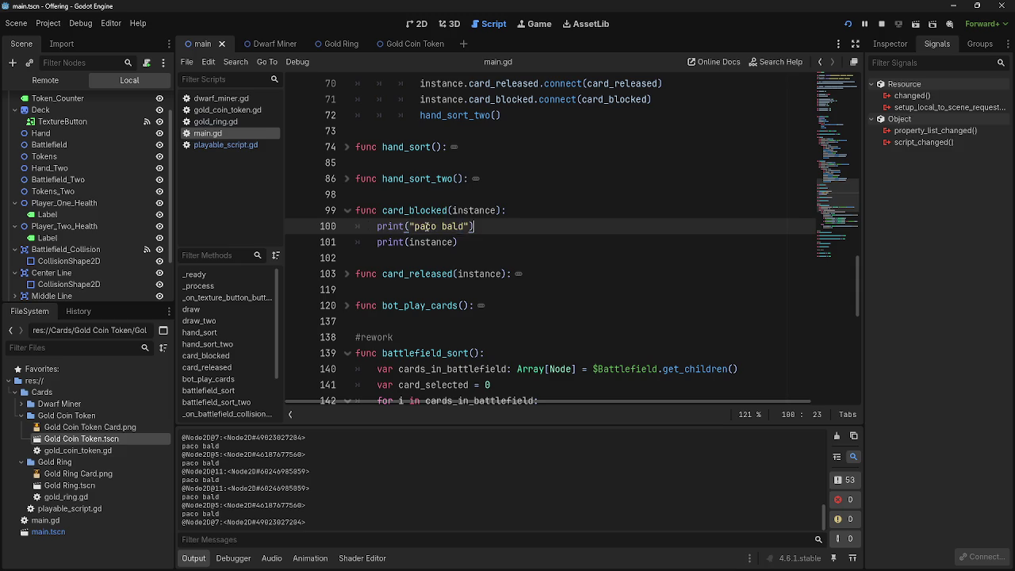
{"action": "left_click", "coordinate": [506, 227]}
Repeatedly select and deselect the print("paco bald") line on line 100
{"action": "triple_click", "coordinate": [505, 227]}
{"action": "left_click", "coordinate": [498, 226]}
{"action": "triple_click", "coordinate": [489, 227]}
{"action": "left_click", "coordinate": [485, 224]}
{"action": "triple_click", "coordinate": [485, 225]}
{"action": "left_click", "coordinate": [485, 225]}
{"action": "triple_click", "coordinate": [485, 226]}
{"action": "mouse_move", "coordinate": [482, 226]}
{"action": "left_mouse_down"}
{"action": "mouse_move", "coordinate": [310, 228]}
{"action": "mouse_move", "coordinate": [526, 226]}
{"action": "mouse_move", "coordinate": [406, 226]}
{"action": "mouse_move", "coordinate": [508, 226]}
{"action": "left_mouse_up"}
{"action": "left_click", "coordinate": [494, 226]}
{"action": "triple_click", "coordinate": [495, 225]}
{"action": "left_click", "coordinate": [495, 226]}
{"action": "triple_click", "coordinate": [508, 226]}
{"action": "left_click", "coordinate": [502, 225]}
{"action": "triple_click", "coordinate": [515, 222]}
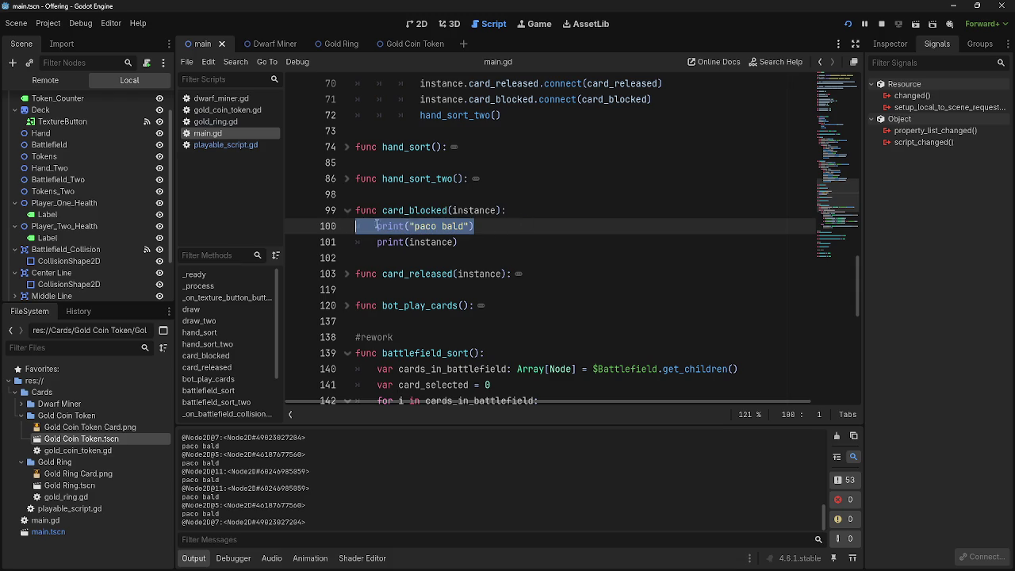
{"action": "left_click", "coordinate": [493, 231]}
{"action": "triple_click", "coordinate": [489, 230]}
{"action": "left_click", "coordinate": [502, 228]}
{"action": "triple_click", "coordinate": [495, 228]}
{"action": "left_click", "coordinate": [498, 228]}
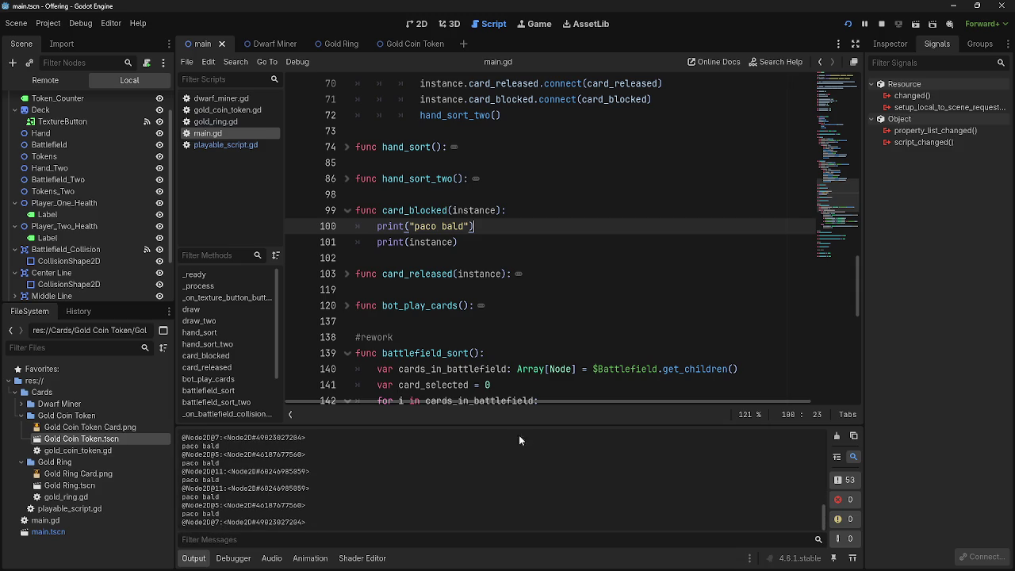
Run the project again, then close the game window to stop debugging
{"action": "left_click", "coordinate": [850, 26]}
{"action": "left_click", "coordinate": [848, 24]}
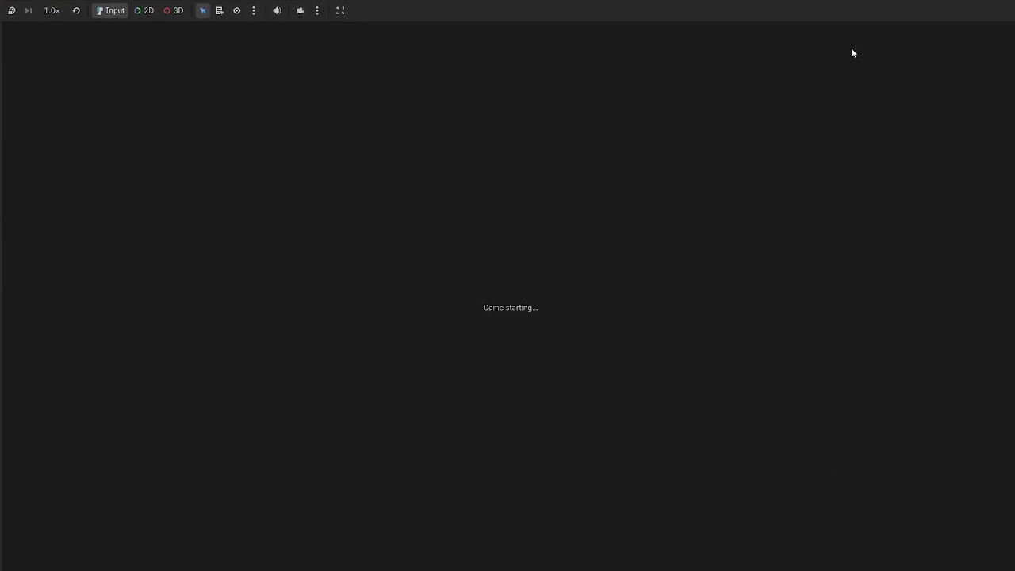
{"action": "key", "text": "alt+F4"}
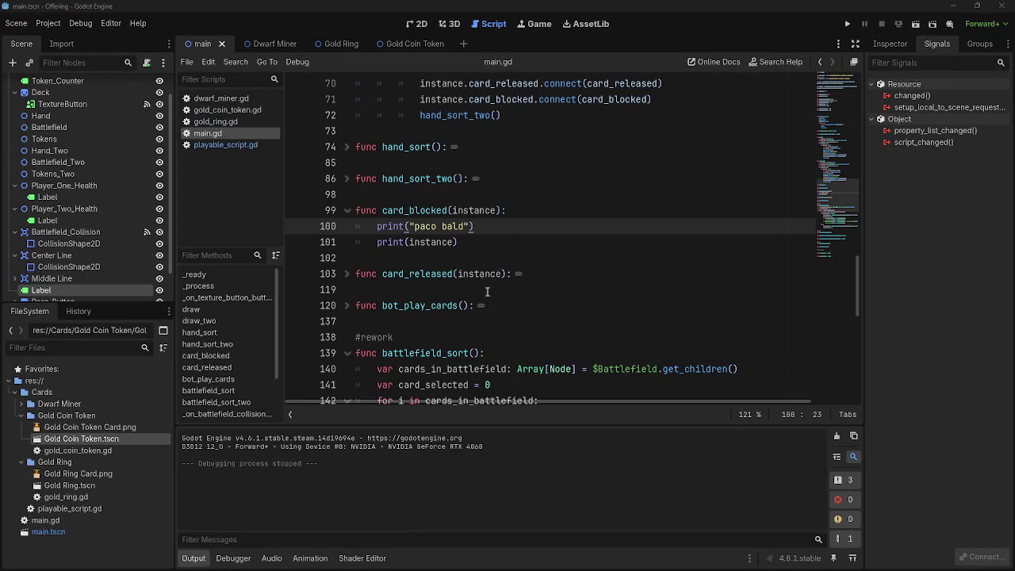
Delete the print("paco bald") line so card_blocked only prints the instance
{"action": "triple_click", "coordinate": [488, 233]}
{"action": "key", "text": "BackSpace"}
{"action": "key", "text": "BackSpace"}
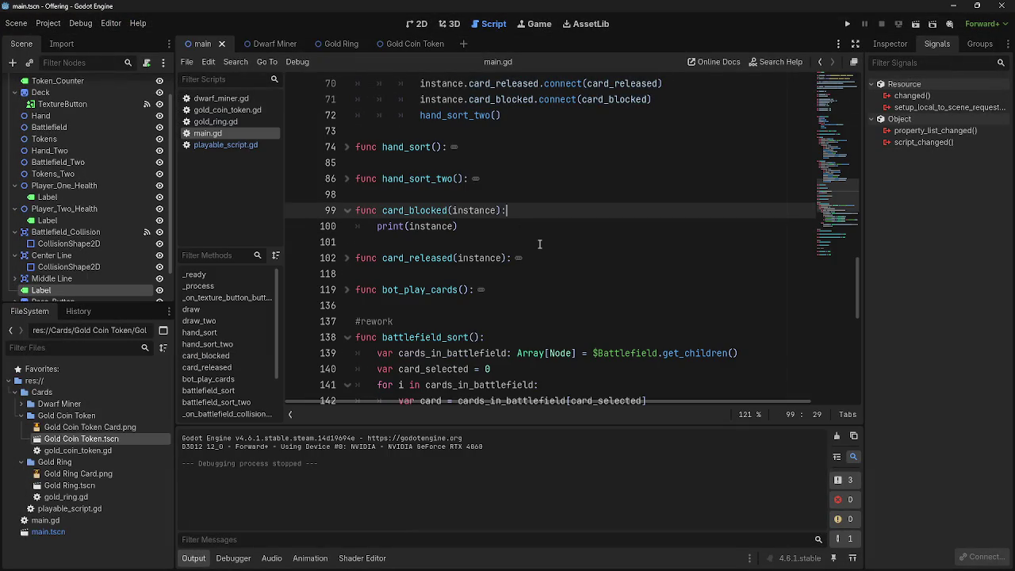
{"action": "left_click", "coordinate": [499, 230]}
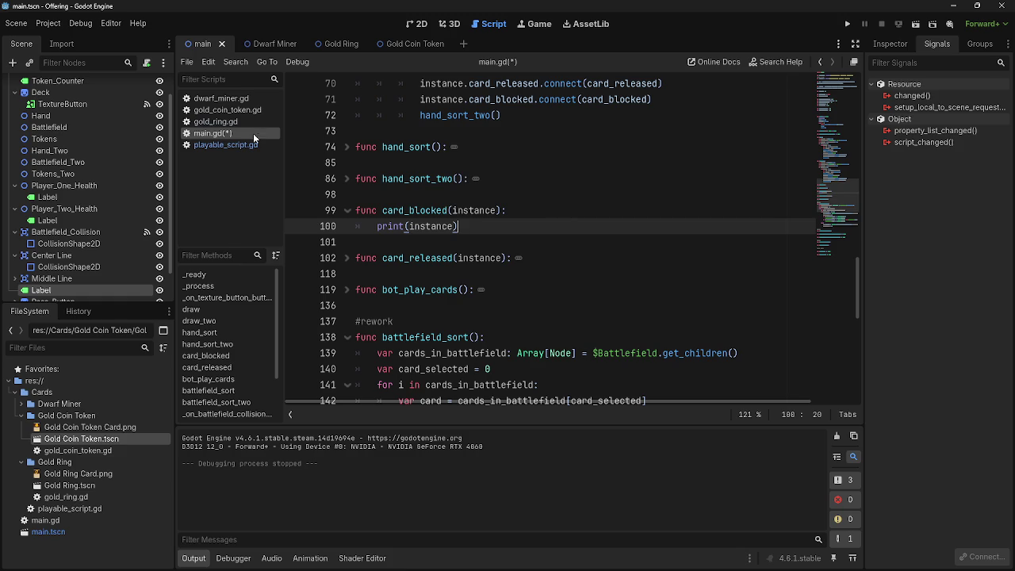
Open gold_coin_token.gd and select its variable declarations on lines 2–13
{"action": "left_click", "coordinate": [225, 110]}
{"action": "left_click_drag", "start_coordinate": [467, 274], "coordinate": [356, 226]}
{"action": "left_click_drag", "start_coordinate": [367, 157], "coordinate": [321, 102]}
{"action": "left_click", "coordinate": [499, 277]}
{"action": "mouse_move", "coordinate": [500, 276]}
{"action": "left_mouse_down"}
{"action": "mouse_move", "coordinate": [314, 99]}
{"action": "mouse_move", "coordinate": [311, 111]}
{"action": "left_mouse_up"}
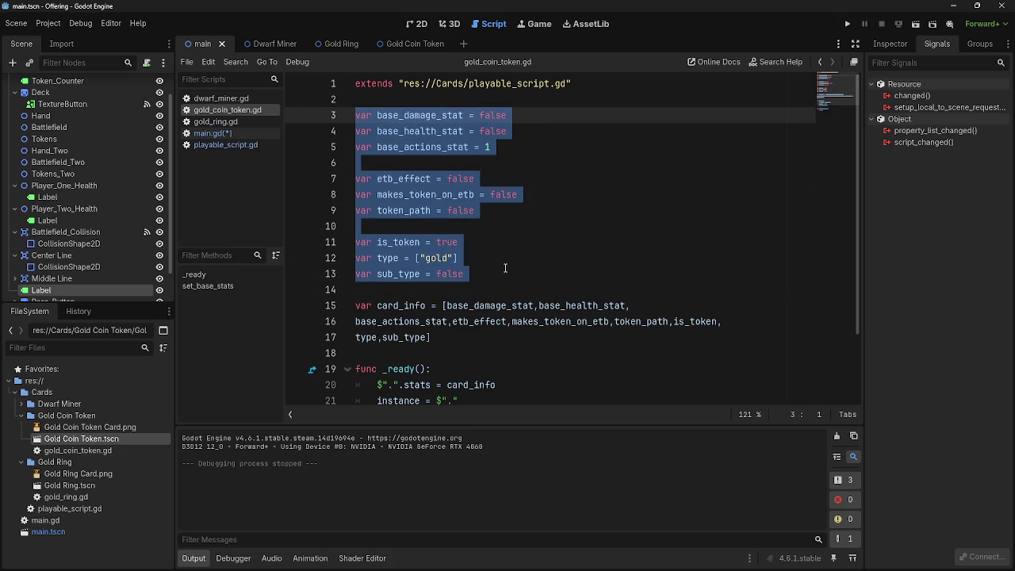